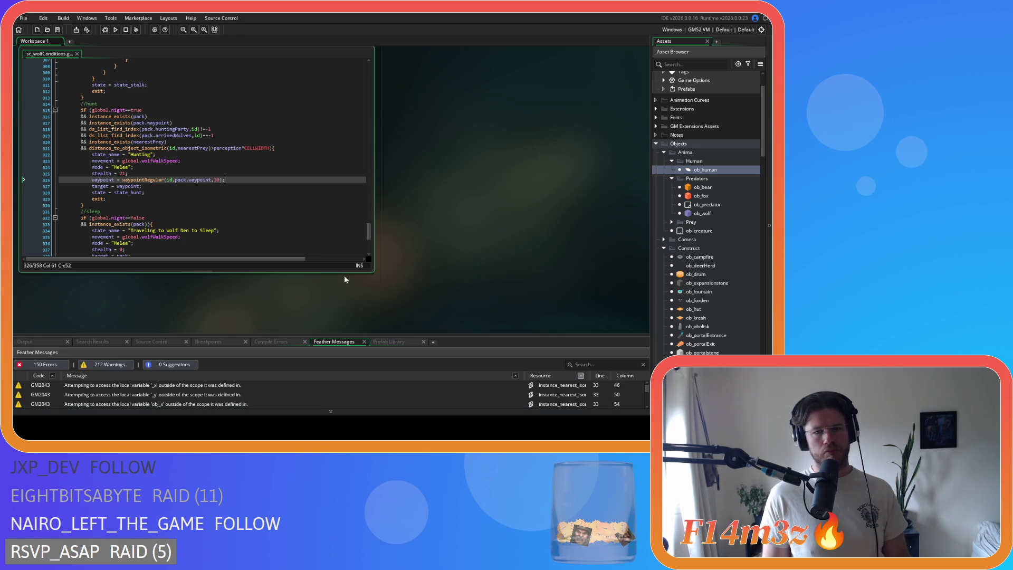
Expand the Prey animals and open ob_deer with its Step event code.
scroll(425, 248, up, 3)
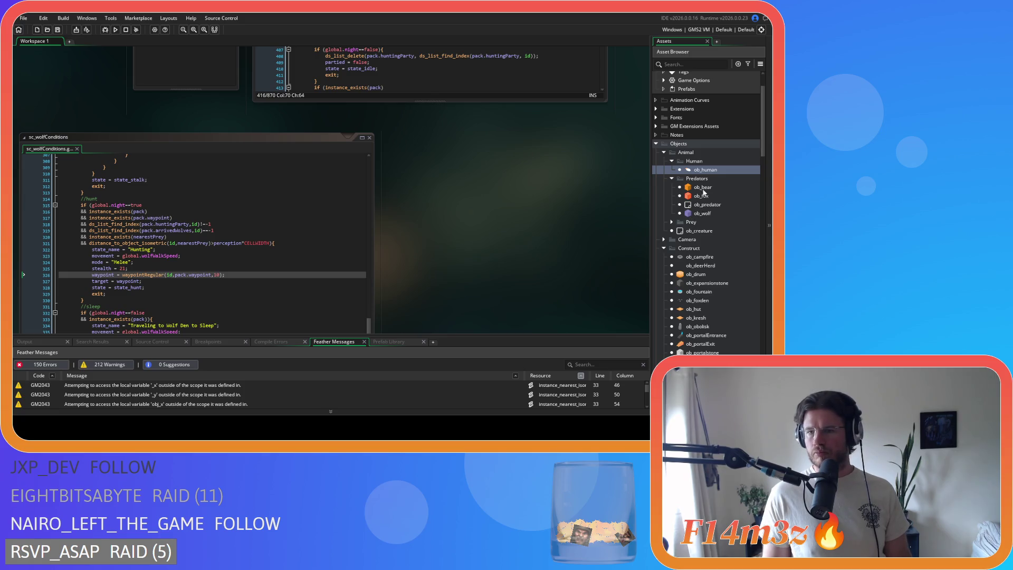
click(672, 222)
double_click(702, 230)
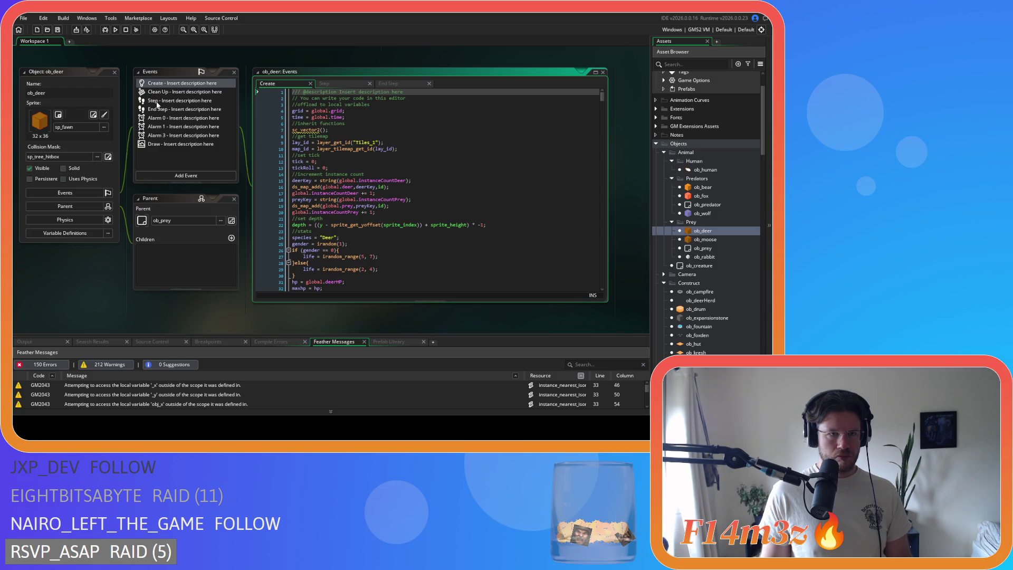
click(156, 102)
Scroll ob_deer's Step code to the predator loop and place the caret on the instNo increment line.
scroll(443, 198, down, 8)
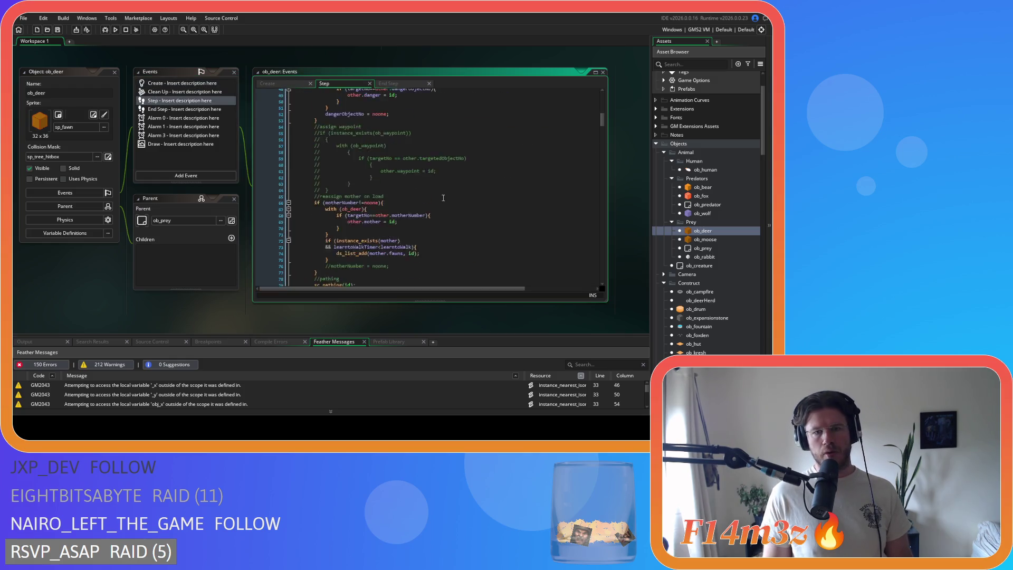
scroll(443, 198, down, 10)
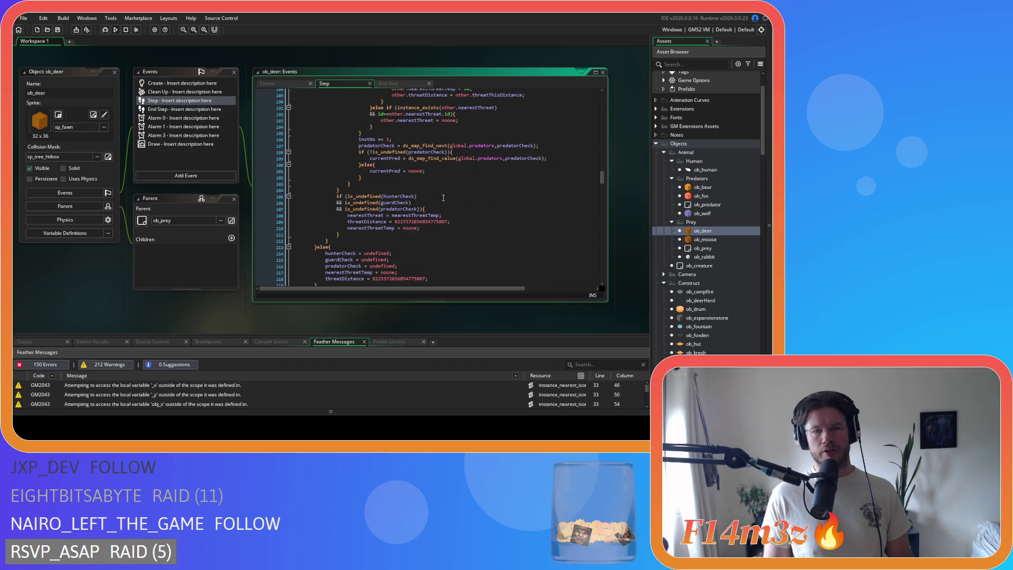
scroll(443, 199, up, 7)
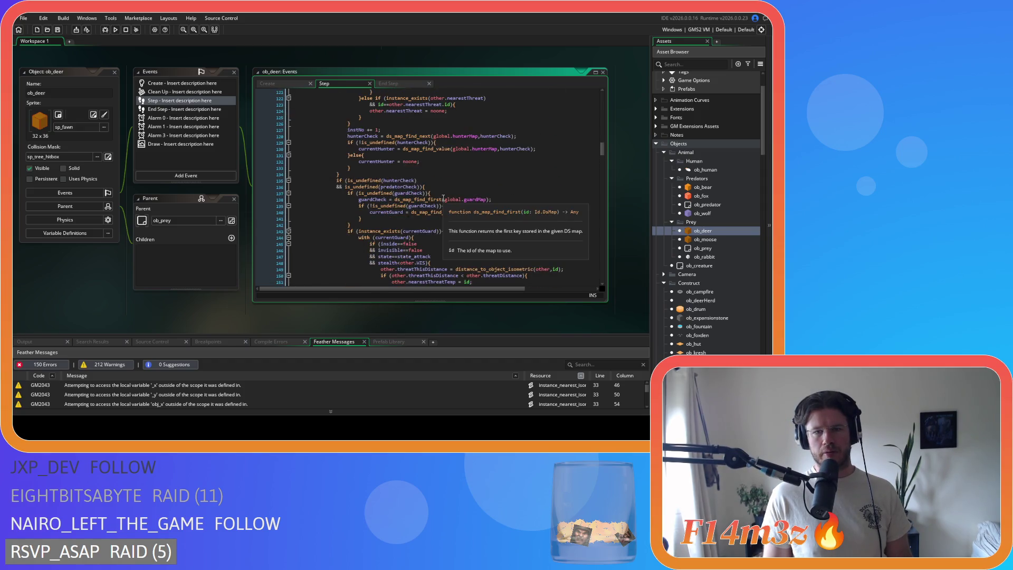
scroll(443, 198, down, 7)
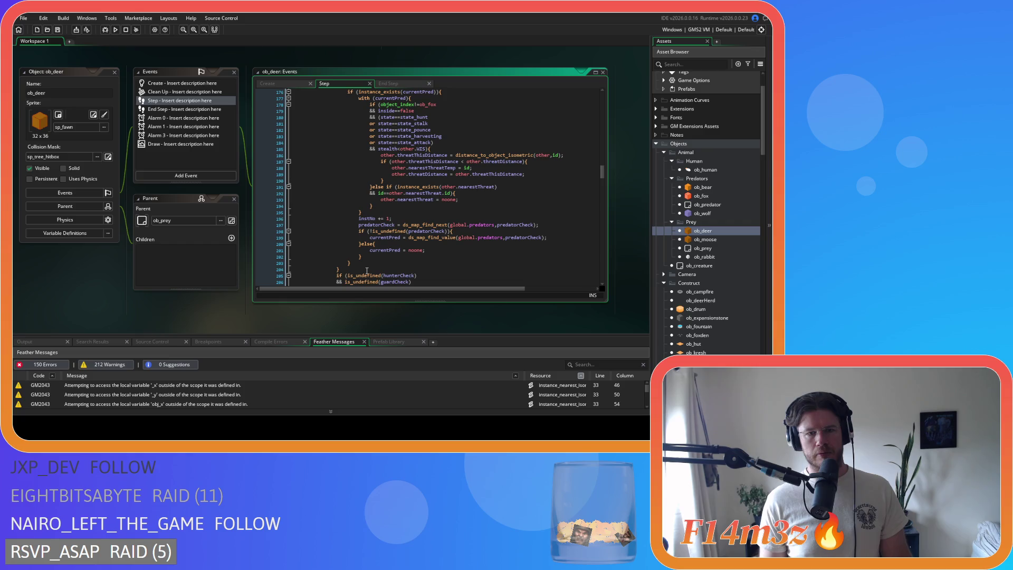
mouse_move(359, 219)
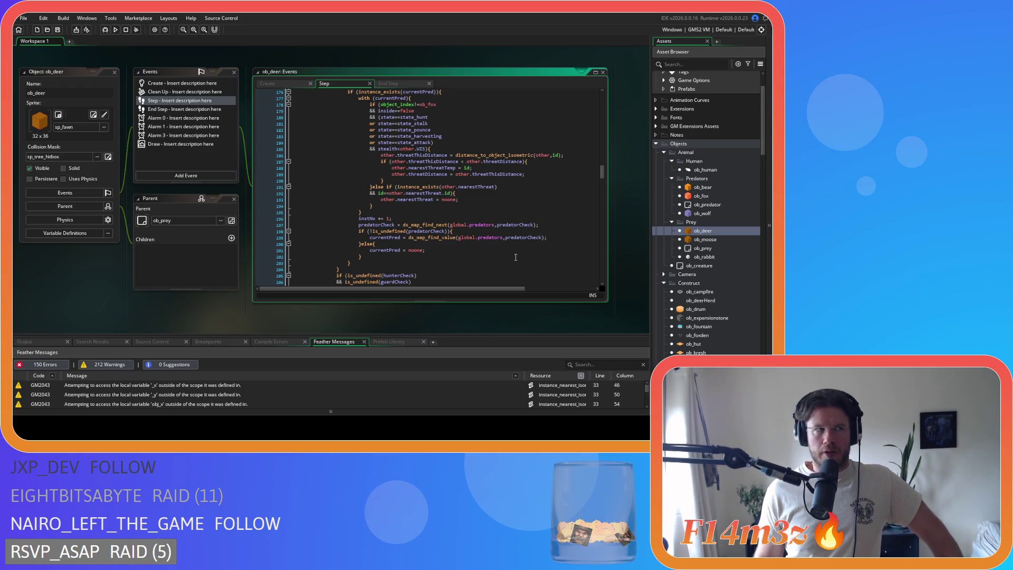
click(478, 218)
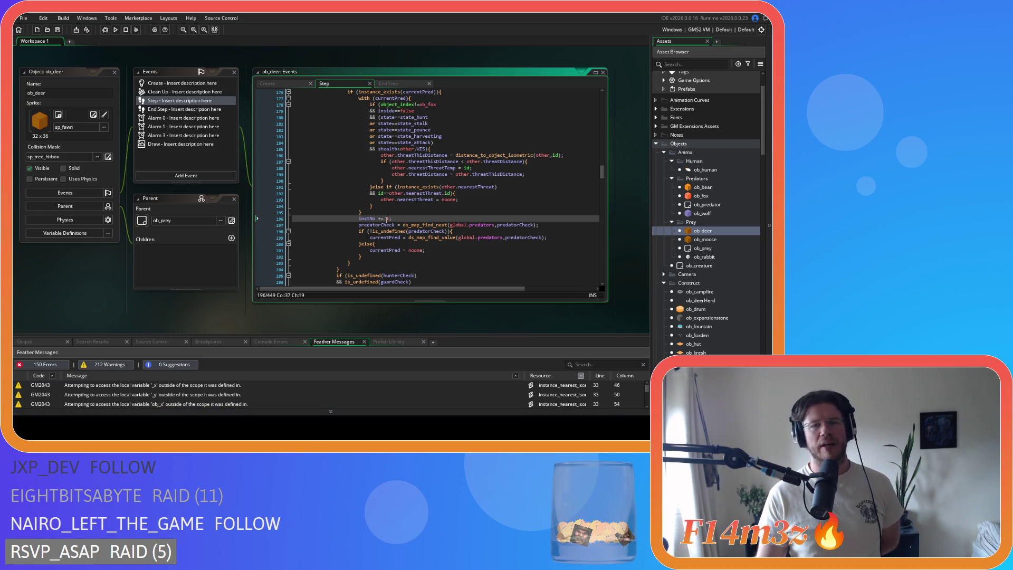
click(423, 174)
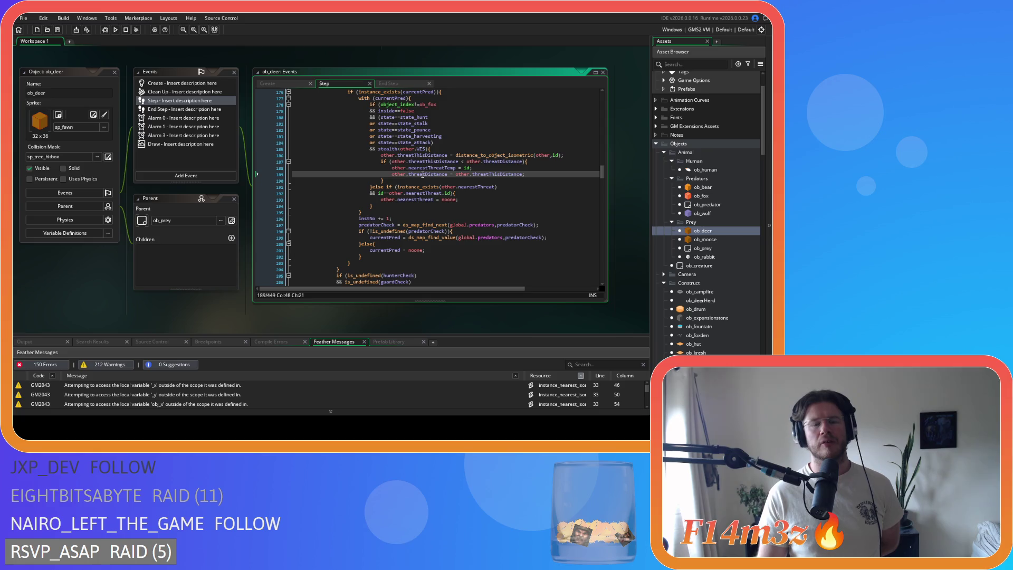
scroll(423, 174, up, 1)
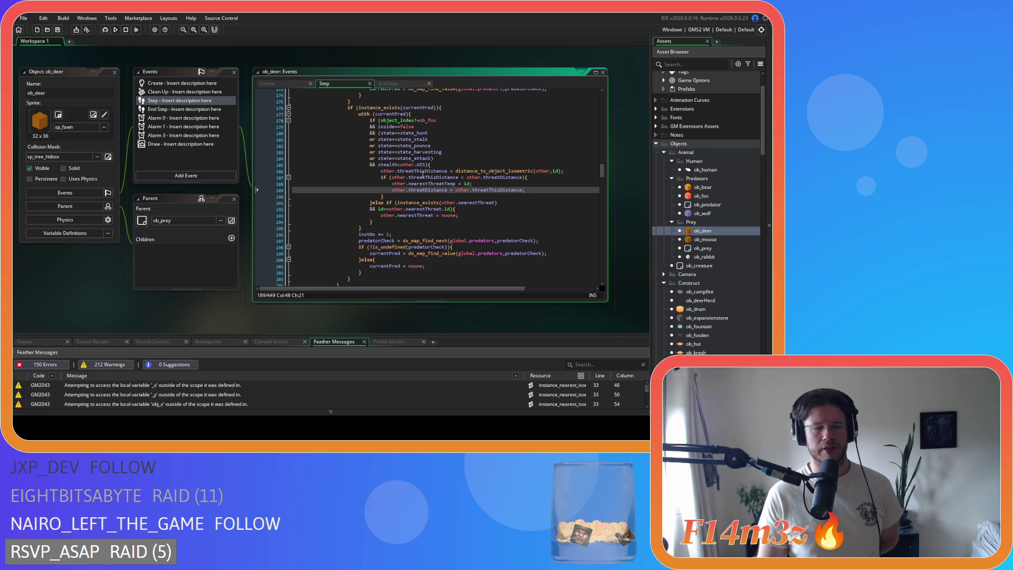
click(449, 140)
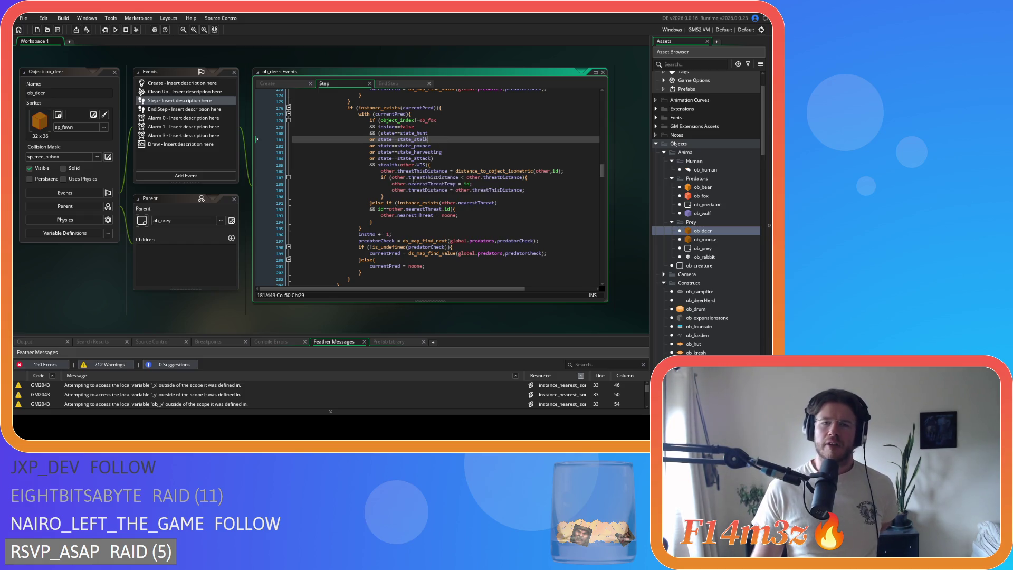
scroll(504, 211, up, 3)
double_click(499, 152)
drag(499, 152, 503, 152)
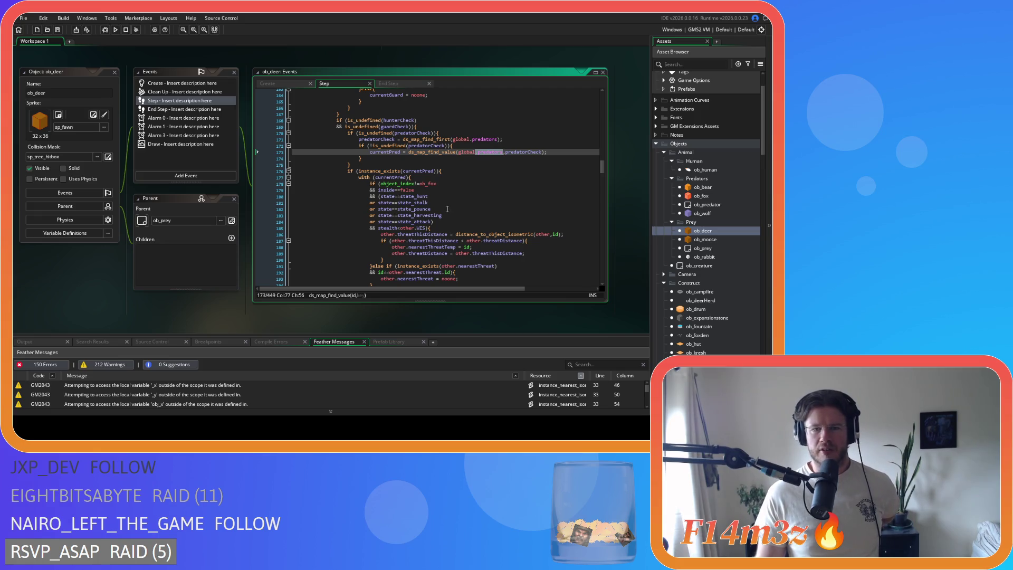
click(423, 196)
click(426, 209)
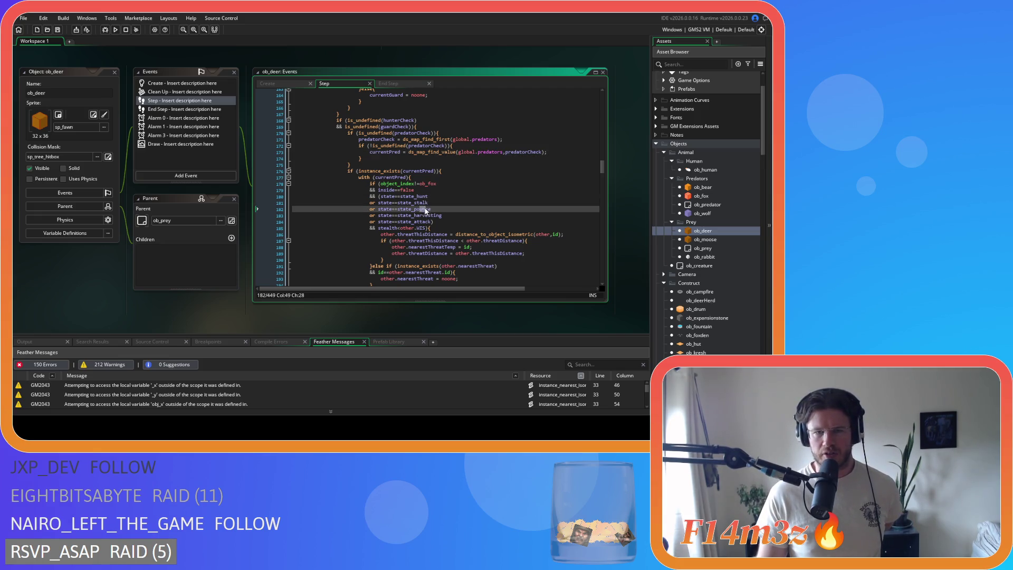
key(Down)
key(Down)
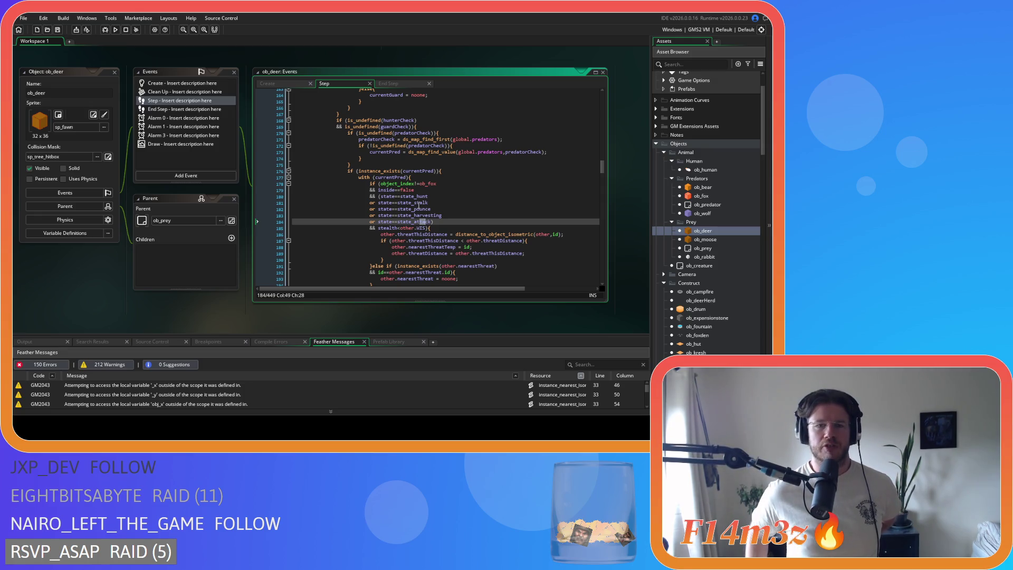
drag(364, 158, 415, 228)
click(449, 232)
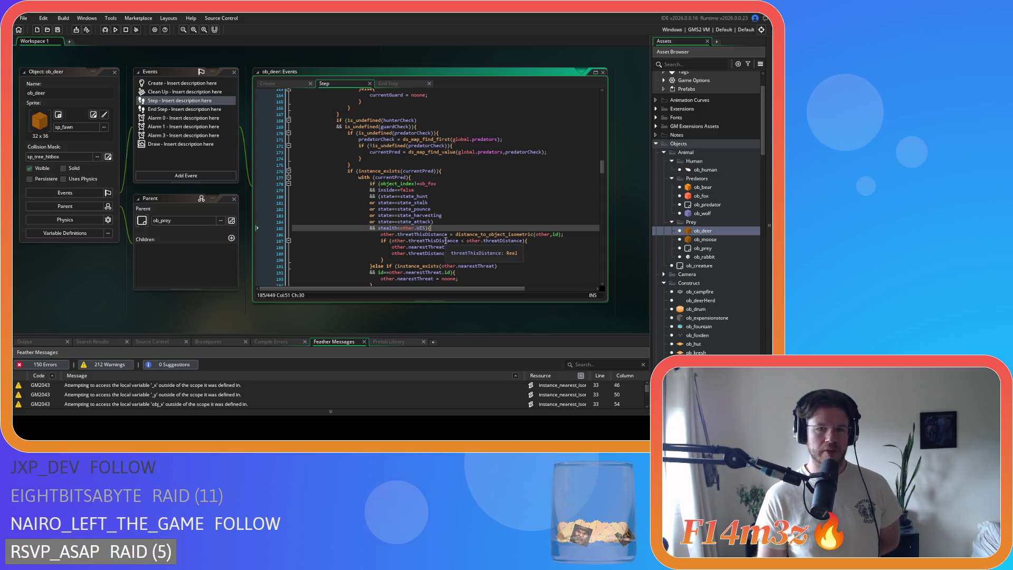
mouse_move(400, 196)
mouse_down()
mouse_move(428, 204)
mouse_move(434, 222)
mouse_up()
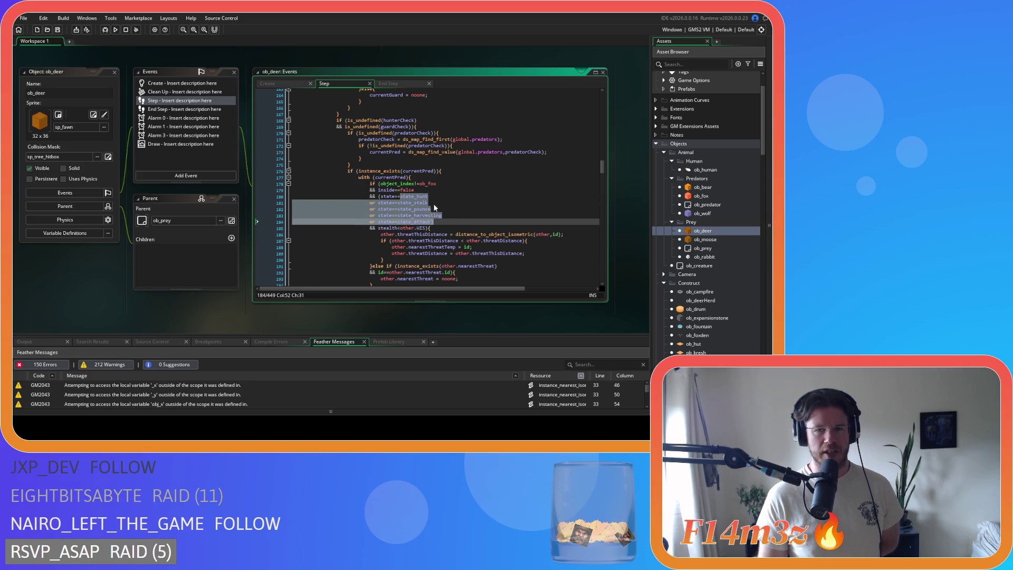
click(448, 190)
click(474, 152)
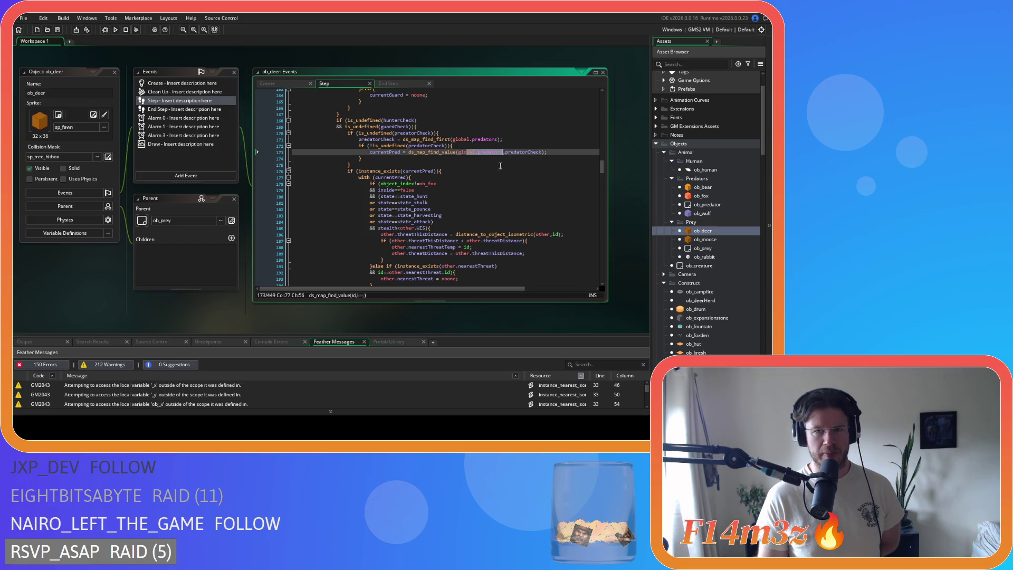
mouse_move(463, 233)
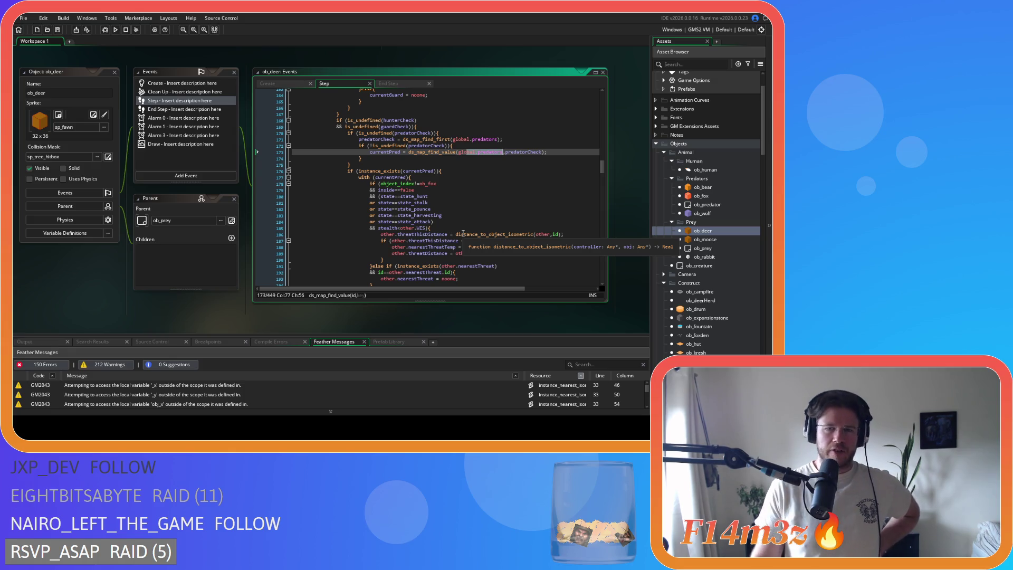
click(481, 139)
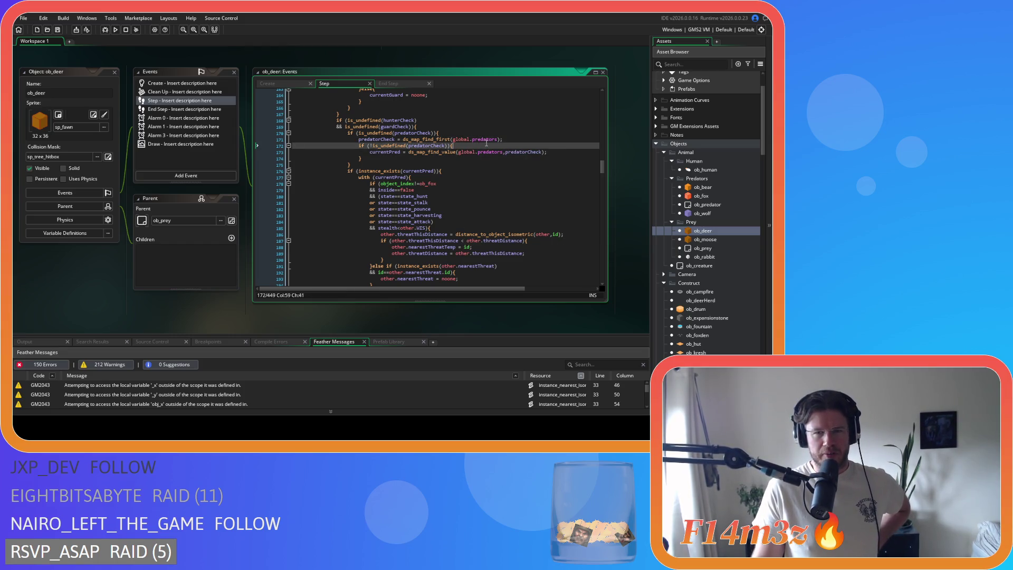
click(489, 153)
double_click(489, 153)
scroll(501, 180, down, 4)
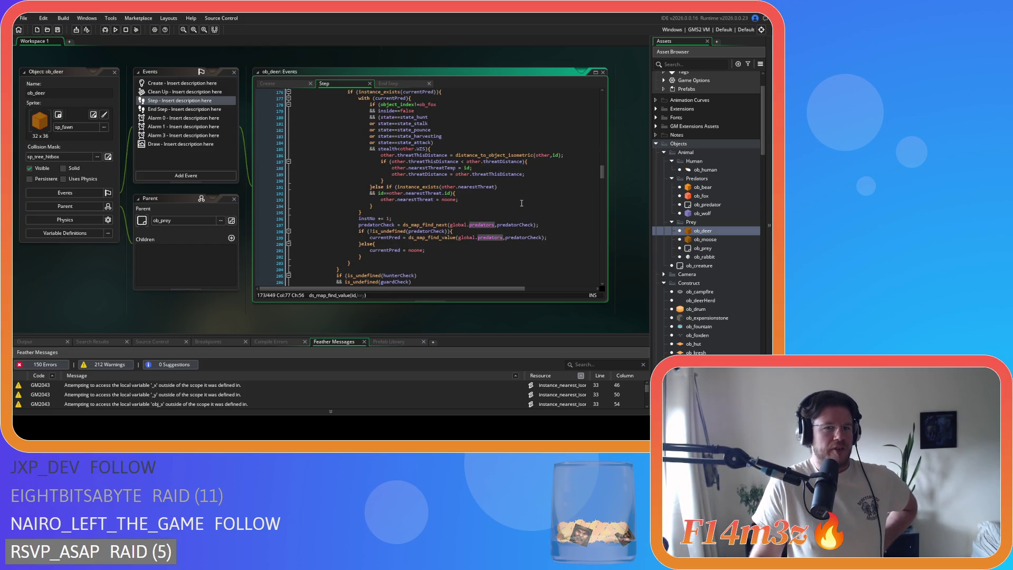
scroll(521, 202, down, 3)
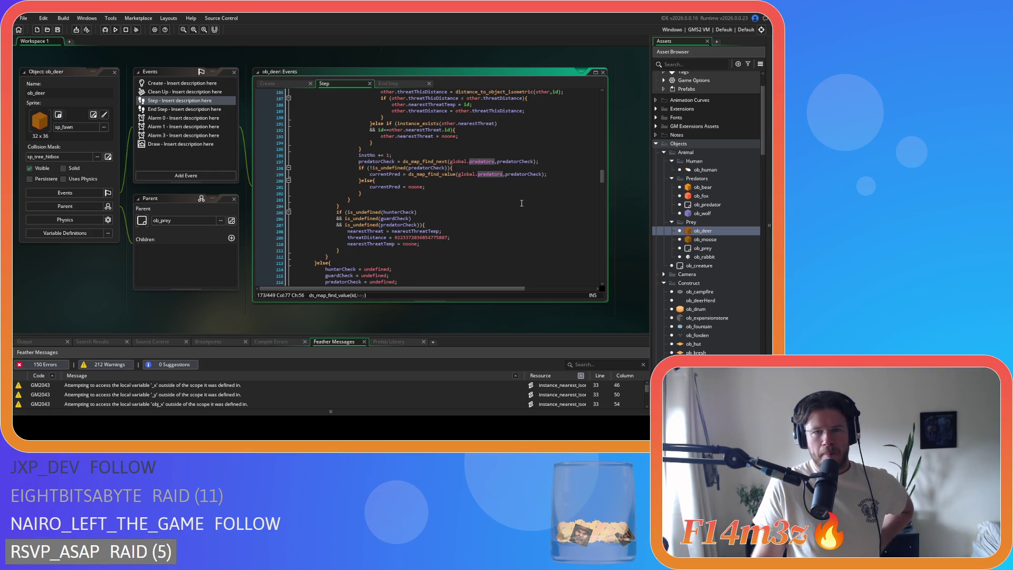
scroll(522, 202, up, 8)
mouse_move(392, 164)
mouse_move(395, 165)
mouse_down()
mouse_move(418, 169)
mouse_move(396, 168)
mouse_move(417, 168)
mouse_move(395, 169)
mouse_move(401, 184)
mouse_up()
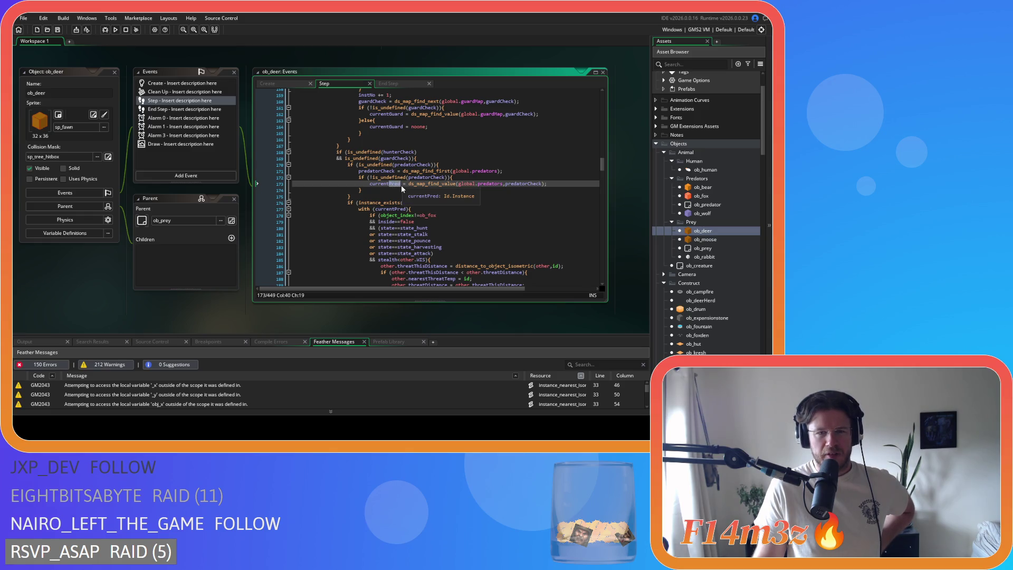
drag(383, 152, 395, 152)
scroll(401, 161, up, 3)
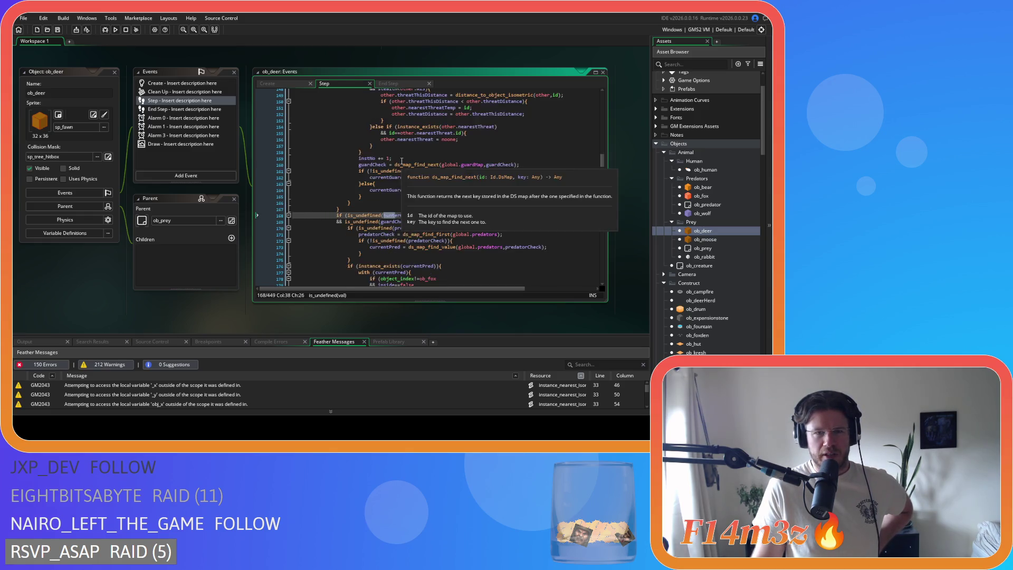
scroll(401, 161, up, 6)
scroll(425, 194, up, 6)
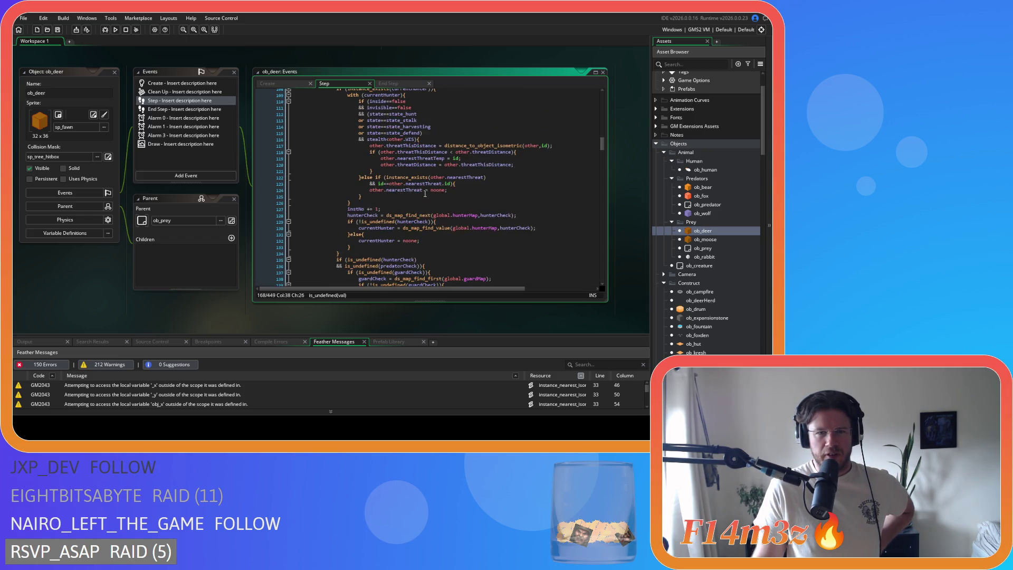
scroll(429, 200, down, 11)
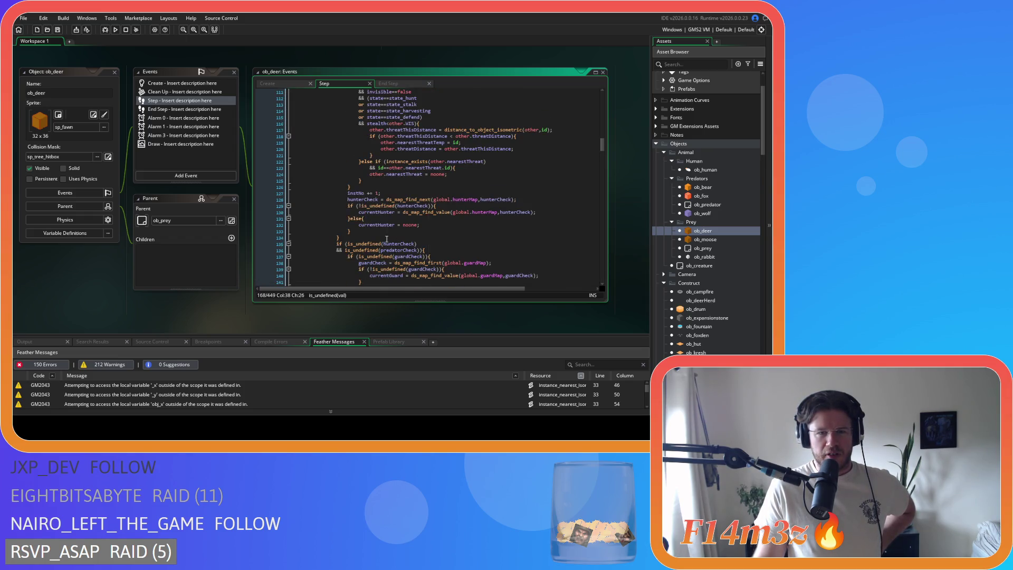
scroll(390, 231, down, 5)
click(454, 174)
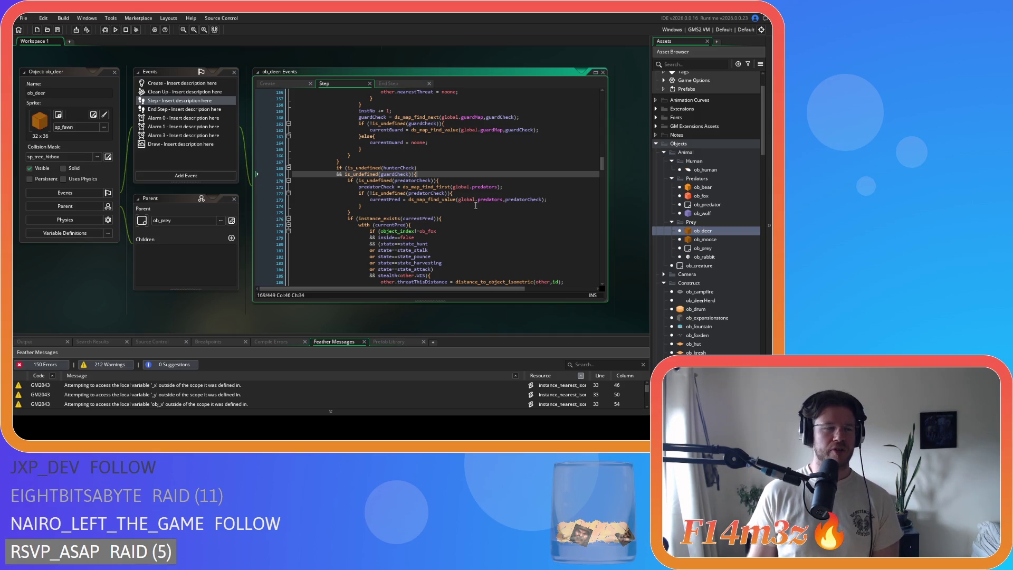
Inspect ob_deer's fox state checks on lines 173–184, placing the caret at the end of line 184.
drag(479, 200, 489, 207)
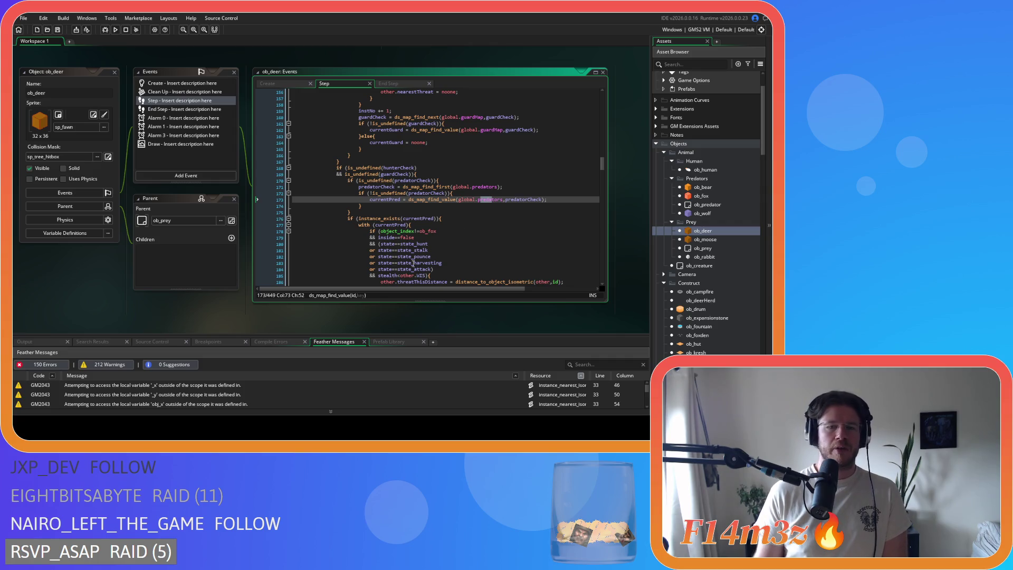
scroll(417, 261, down, 2)
drag(405, 237, 431, 241)
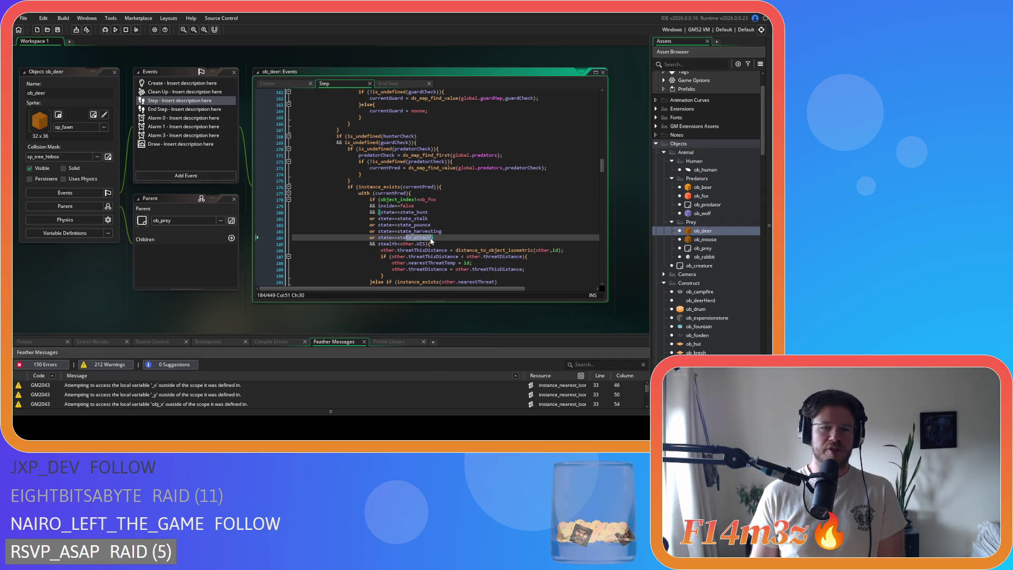
mouse_move(417, 283)
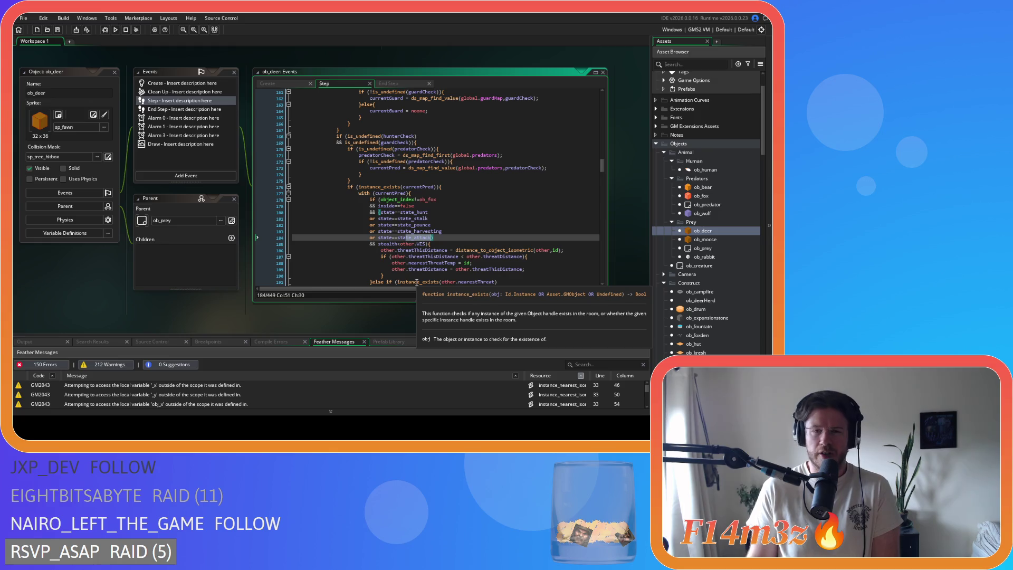
click(441, 235)
text())
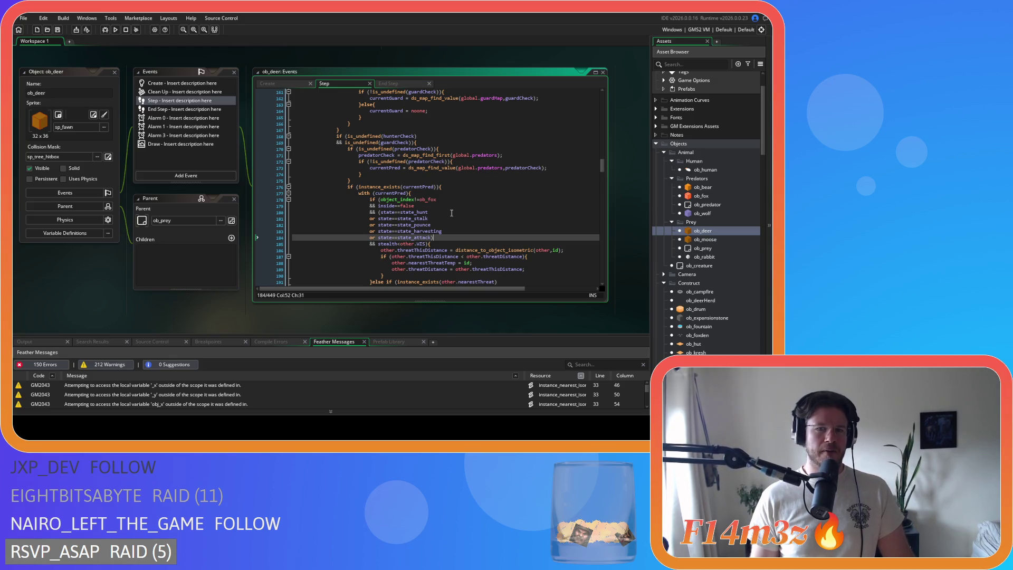
mouse_move(468, 281)
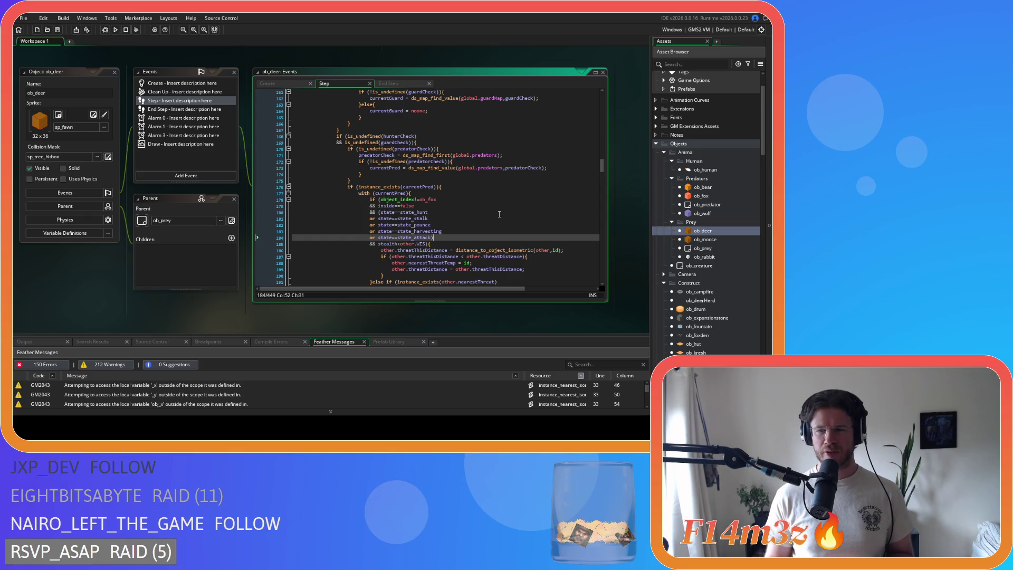
double_click(702, 231)
click(267, 84)
click(402, 169)
key(ctrl+f)
text(state_attac)
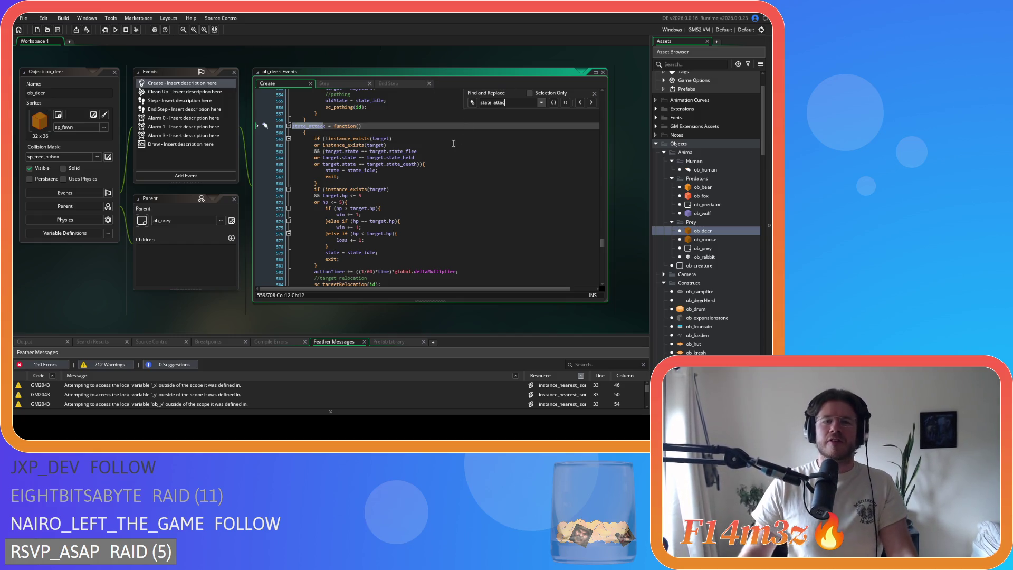
click(419, 164)
scroll(420, 158, down, 3)
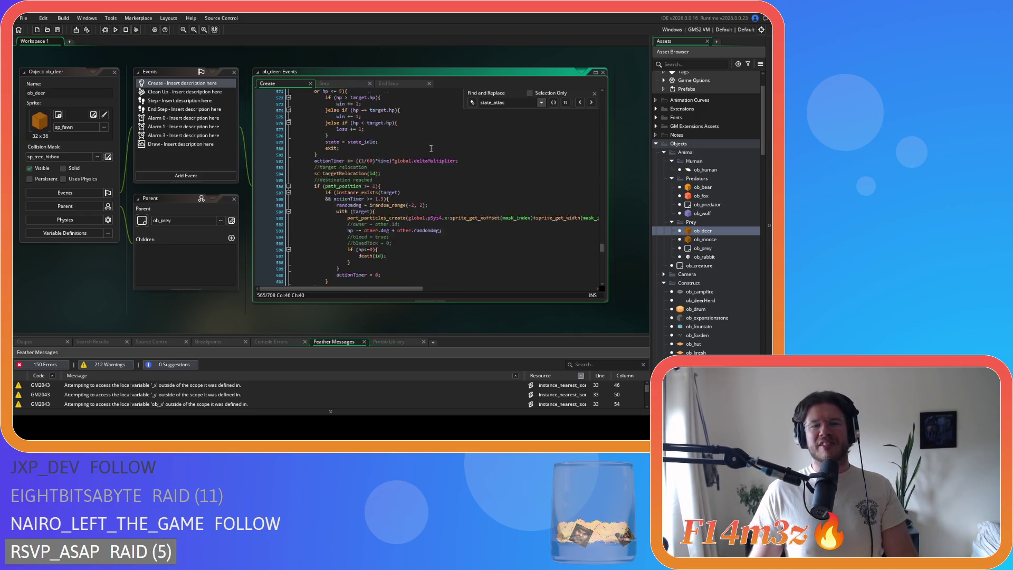
scroll(415, 152, up, 3)
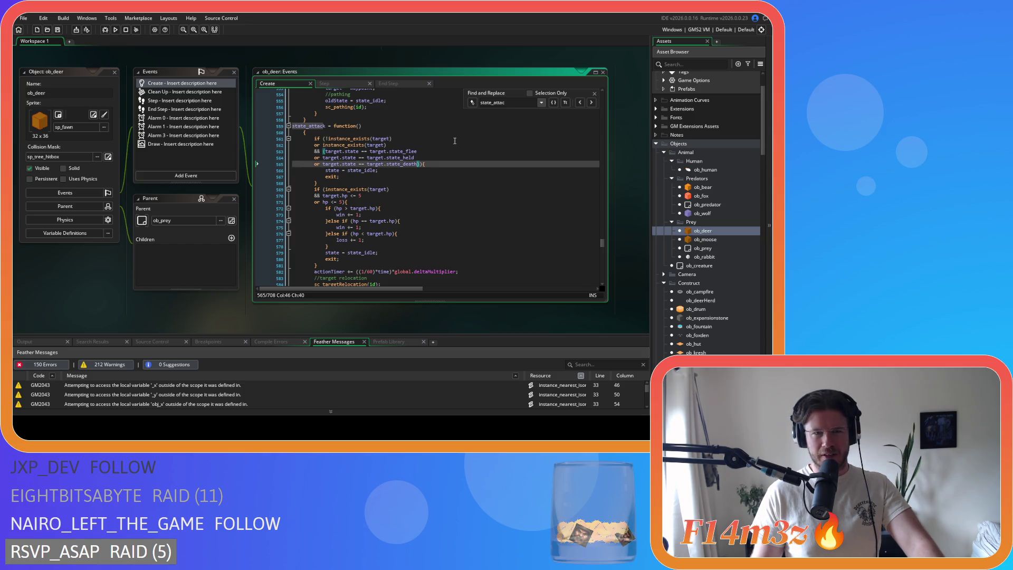
click(594, 93)
scroll(502, 170, up, 1)
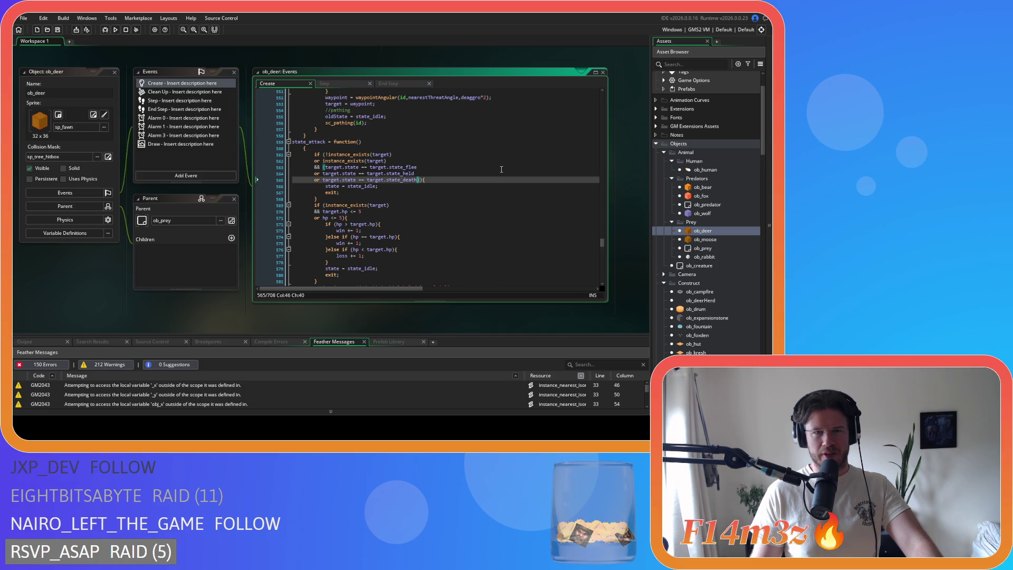
drag(309, 141, 326, 142)
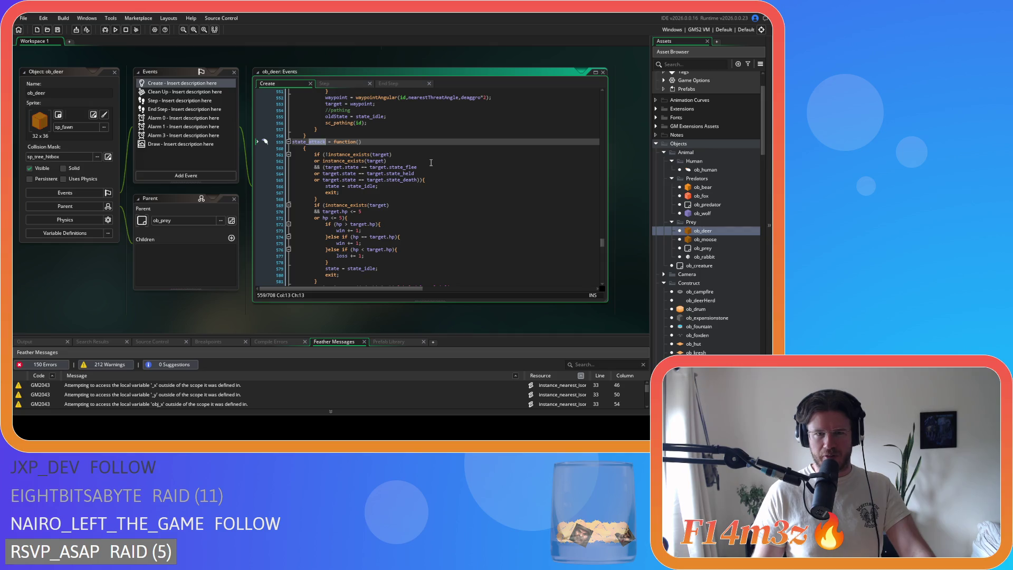
scroll(431, 162, up, 10)
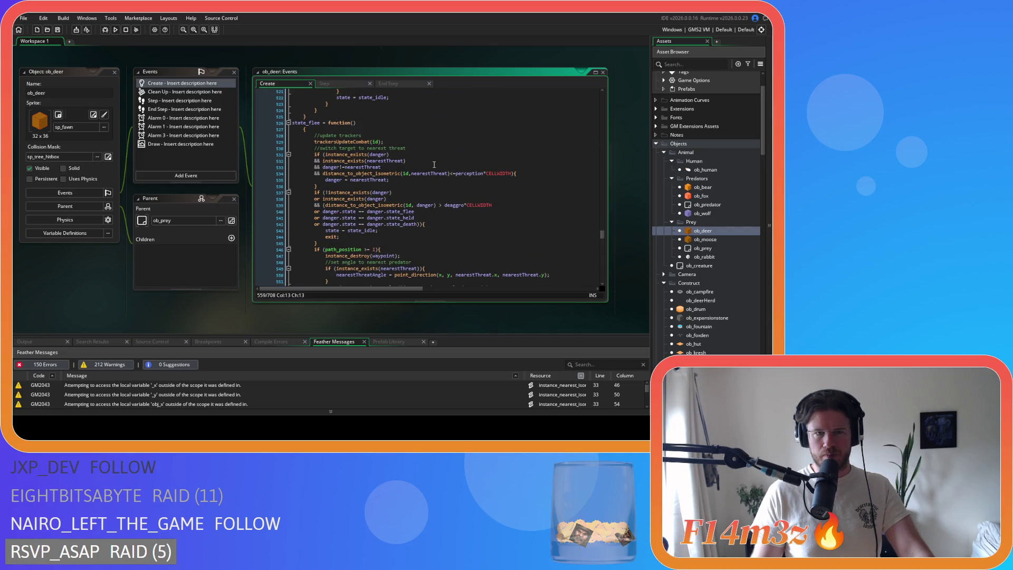
click(324, 83)
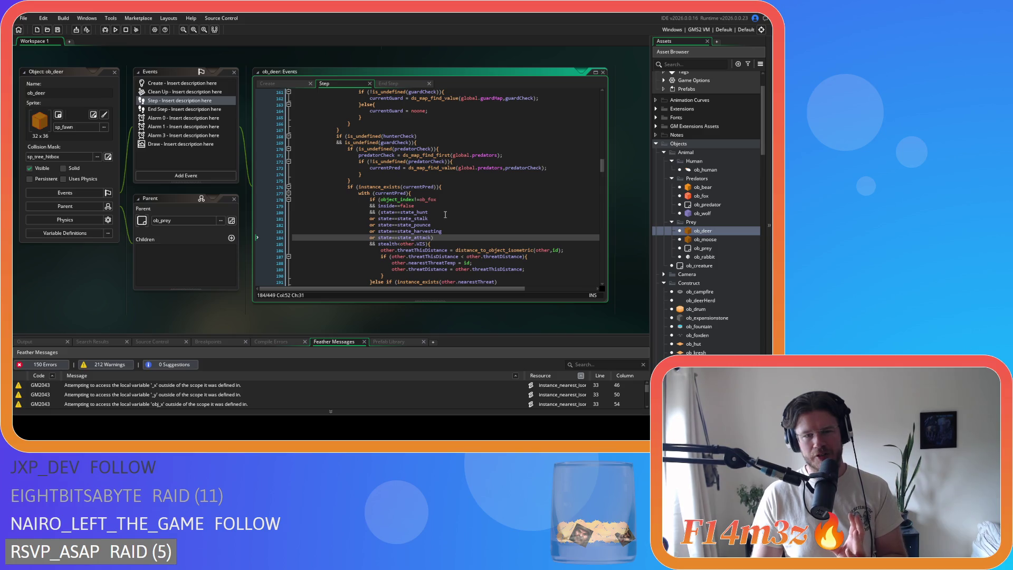
Review the deer's state checks, then open ob_bear's Create code and search it for state_fight.
drag(413, 213, 423, 239)
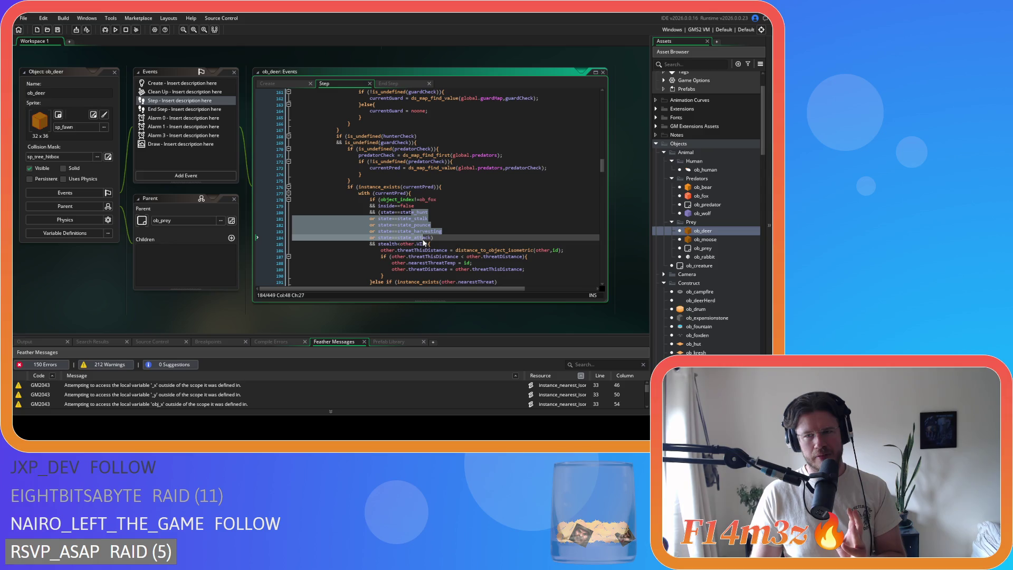
click(548, 219)
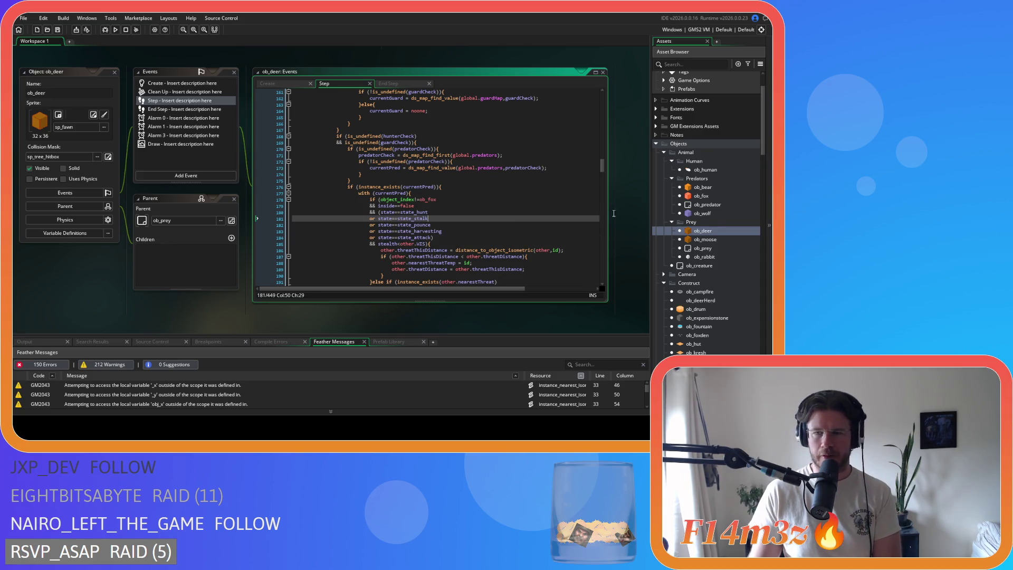
double_click(709, 187)
click(409, 156)
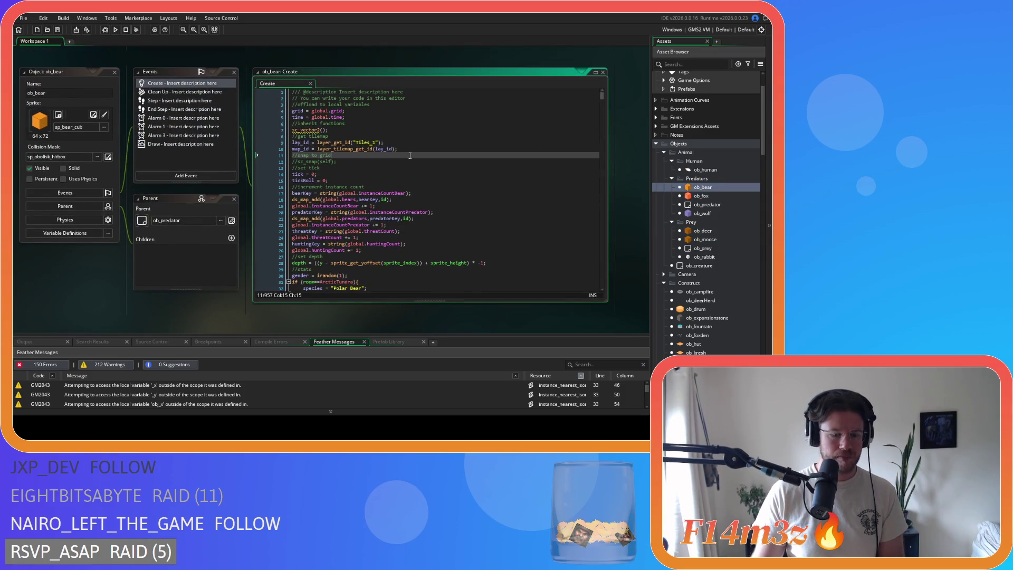
key(ctrl+f)
text(state_fight)
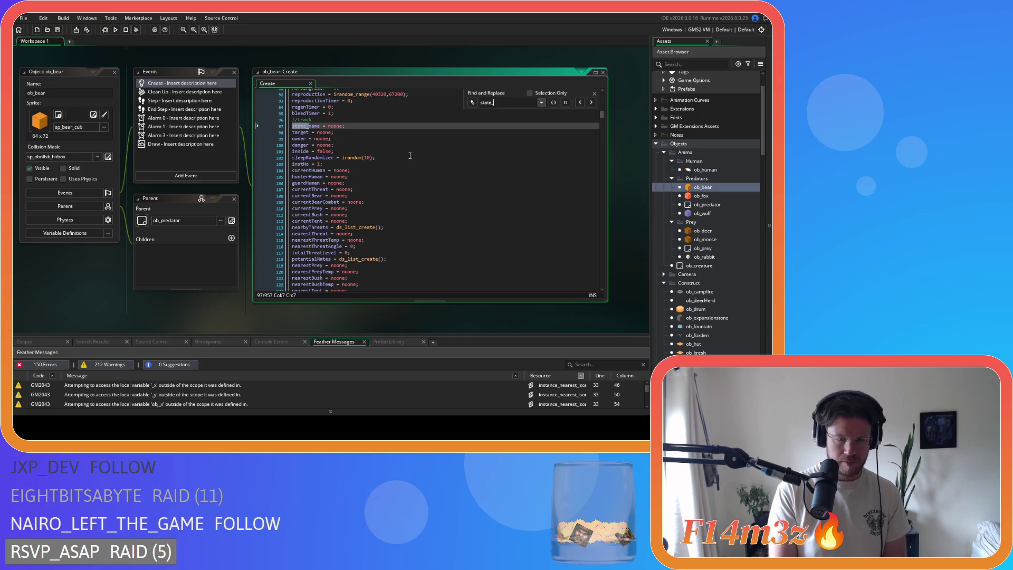
Change the search to state_attack, scroll through that function, and close the Find bar.
key(BackSpace)
key(BackSpace)
key(BackSpace)
text(attack)
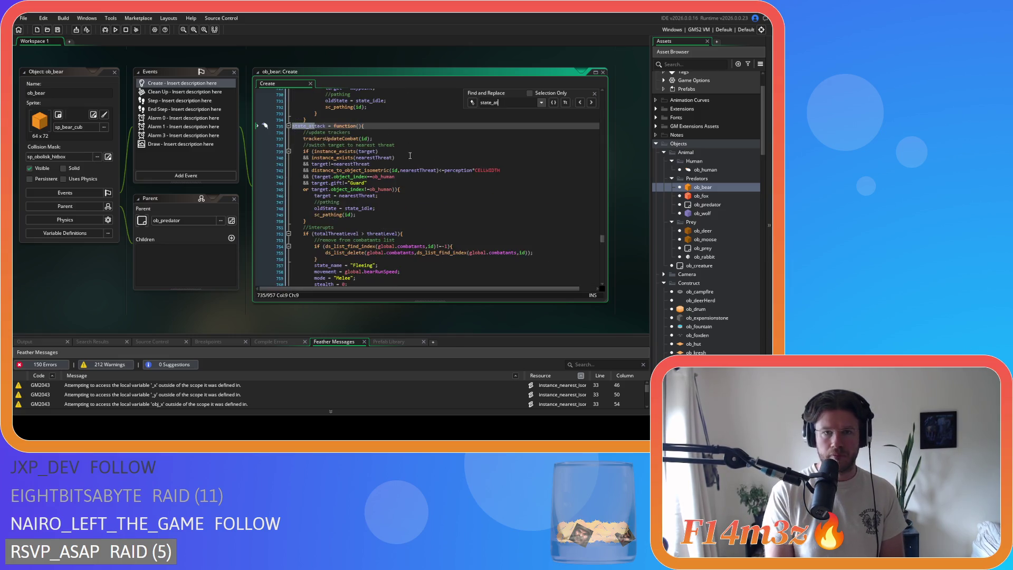
scroll(411, 185, down, 12)
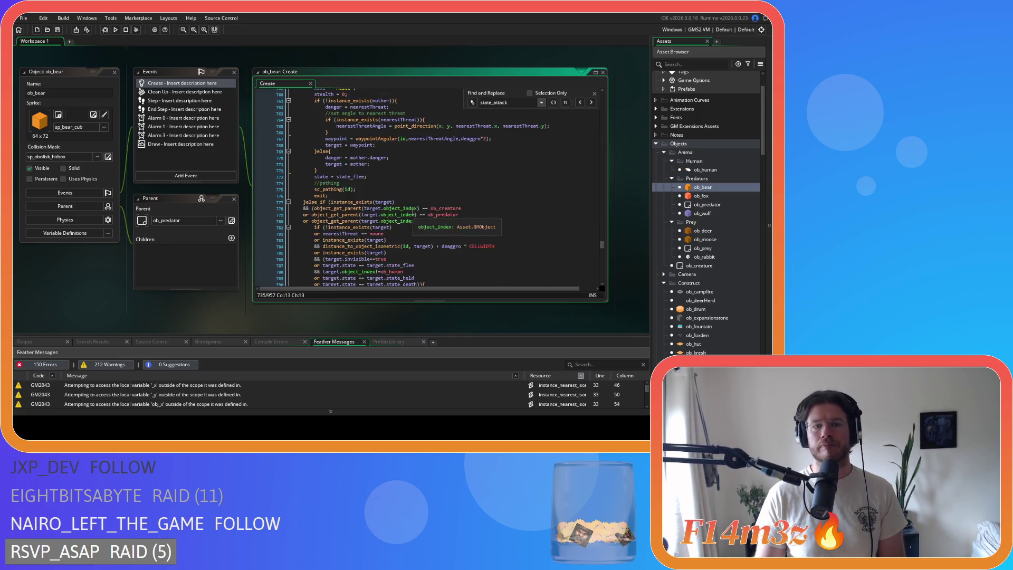
scroll(413, 211, down, 15)
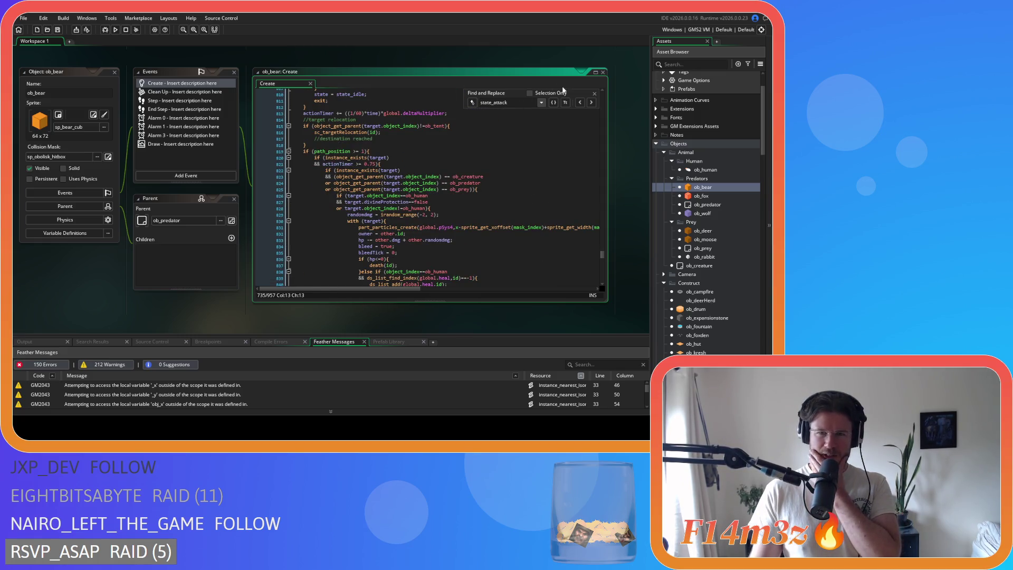
click(595, 94)
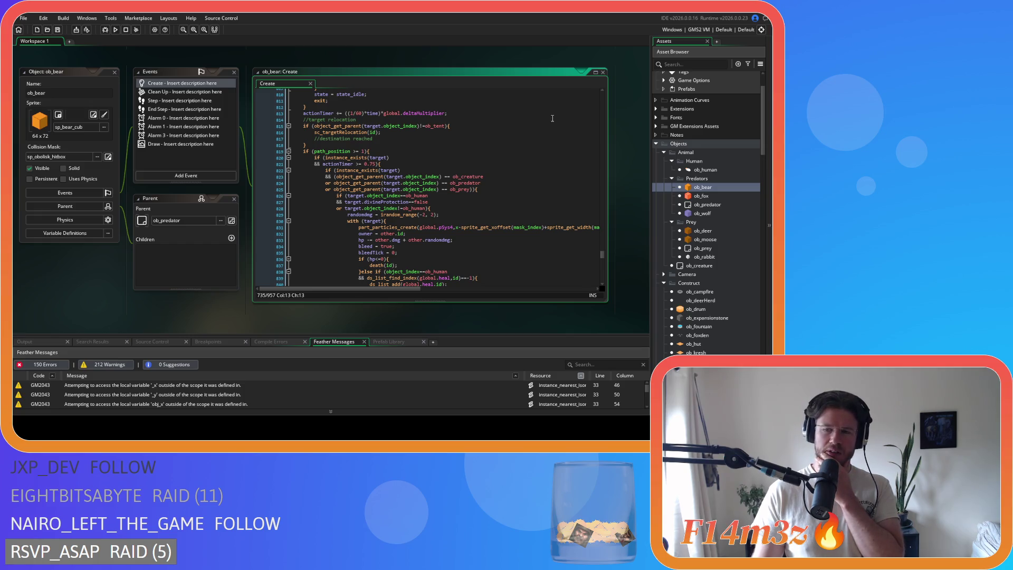
Place the caret on line 822 of state_attack, then select ob_moose in the Asset Browser.
click(495, 172)
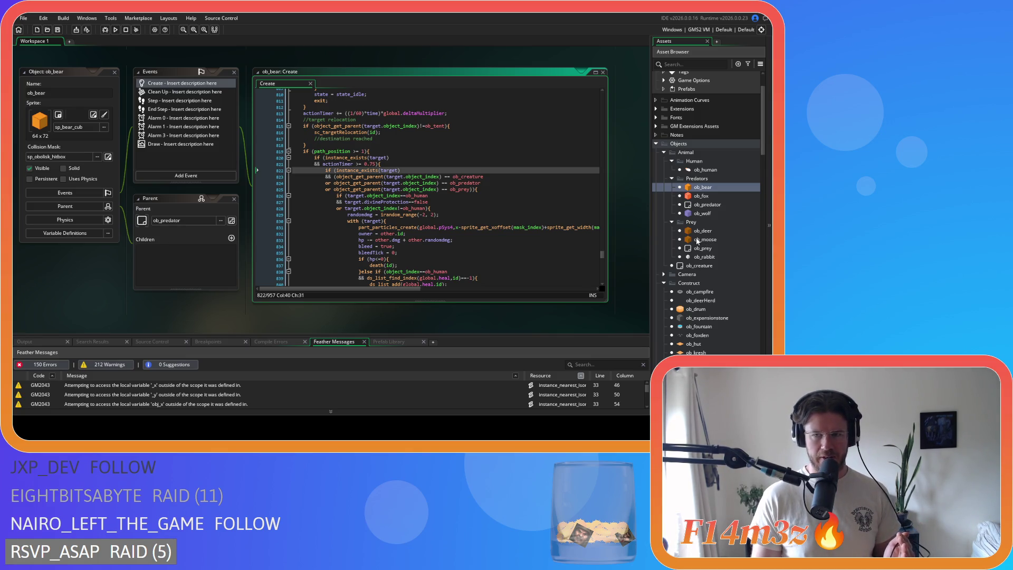
click(696, 240)
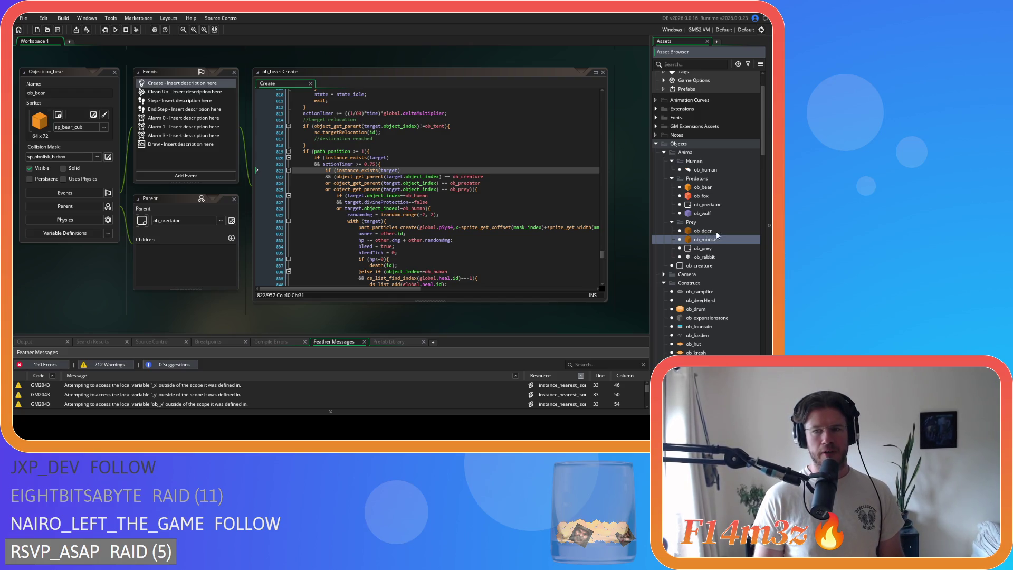
Move the asset selection up to ob_deer and place the caret at mask_index on line 831.
key(Up)
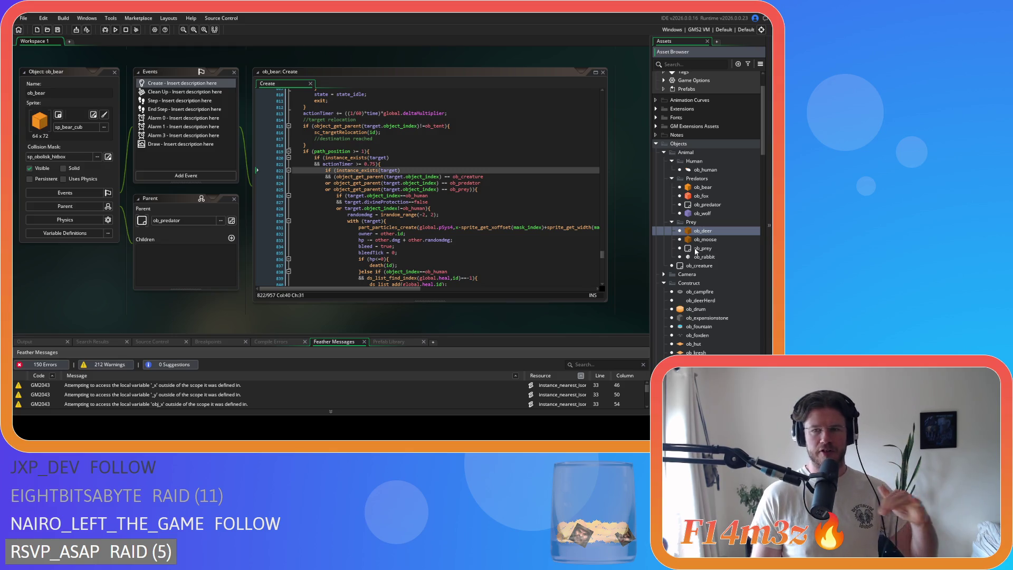
click(527, 227)
mouse_move(531, 224)
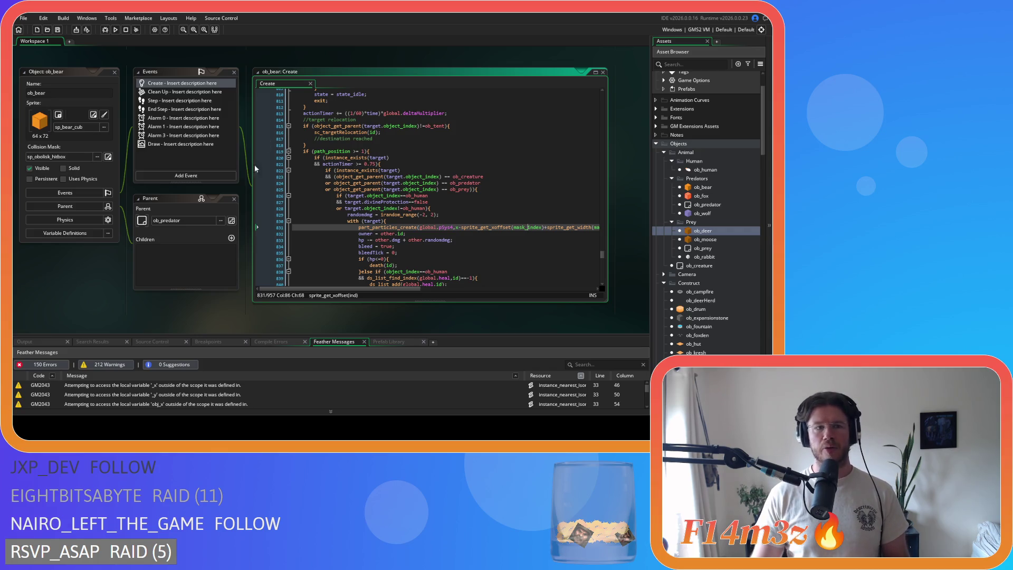
Reopen ob_deer's Step code and select the state_attack and global.predators checks on lines 184 and 173.
double_click(705, 231)
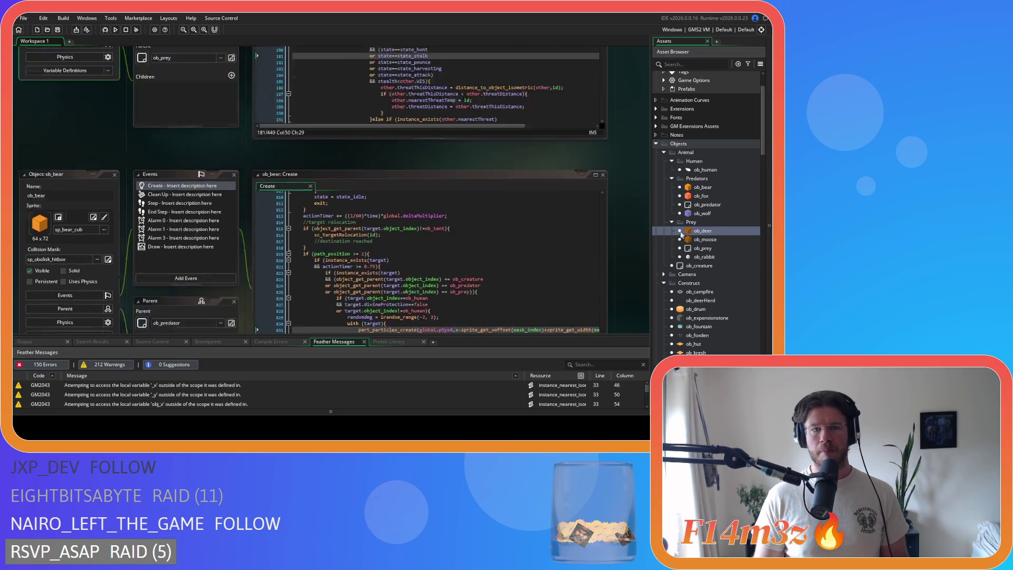
drag(379, 238, 431, 242)
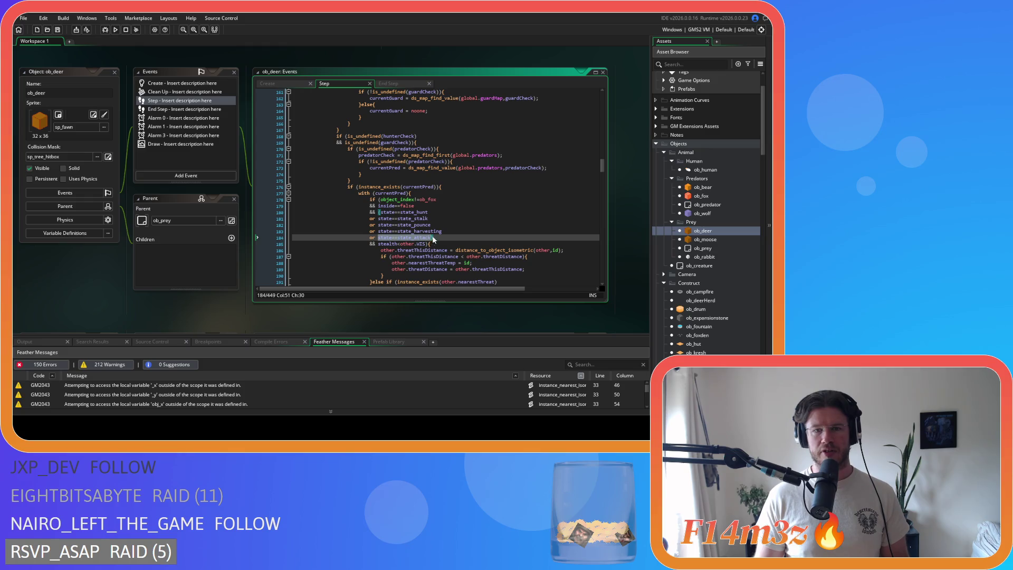
drag(473, 168, 500, 171)
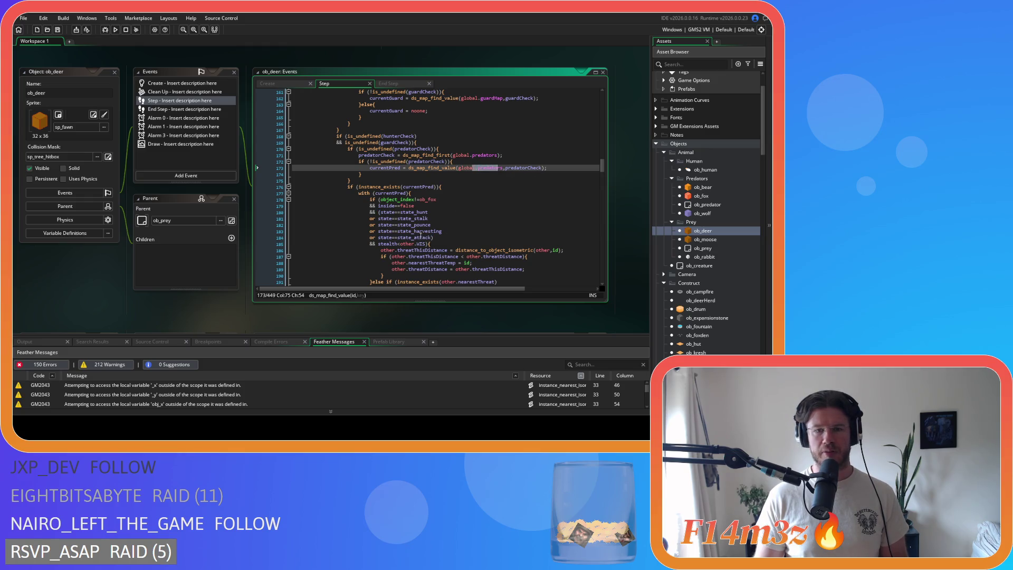
mouse_move(395, 237)
mouse_down()
mouse_move(434, 239)
mouse_move(386, 243)
mouse_up()
Place the caret at the ends of lines 184 and 183, then open ob_moose's Create event.
click(443, 237)
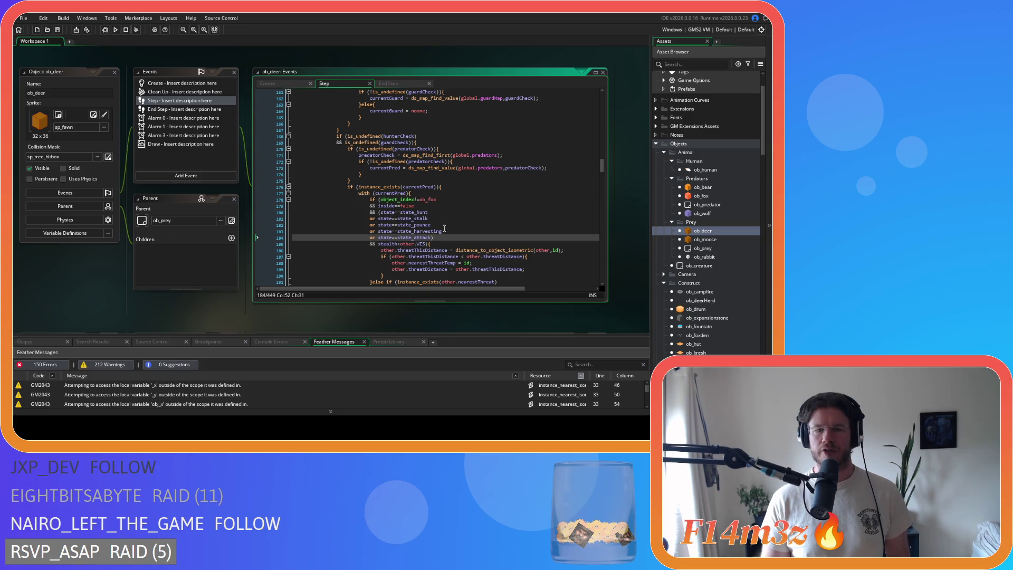
click(484, 229)
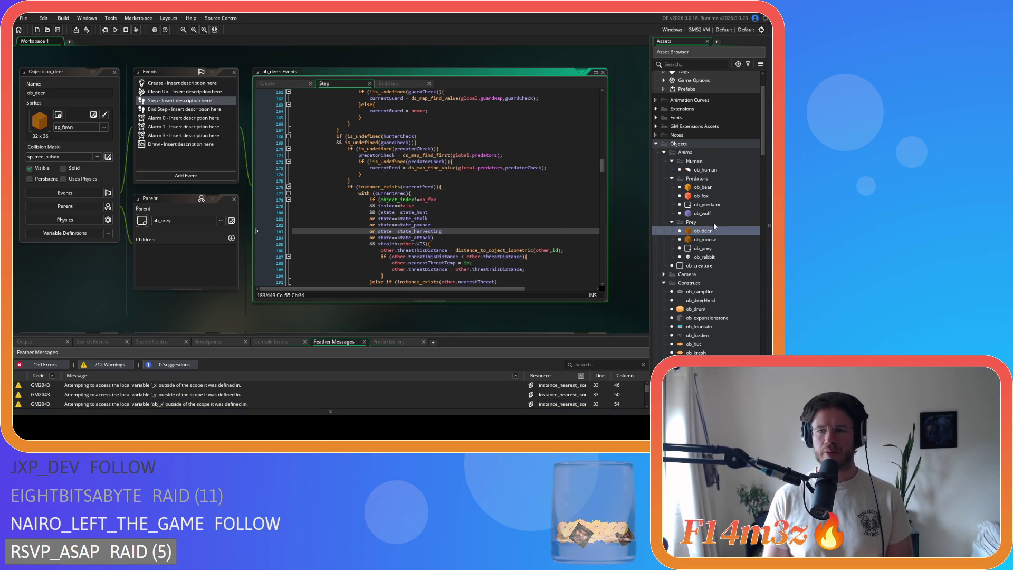
click(720, 240)
double_click(720, 240)
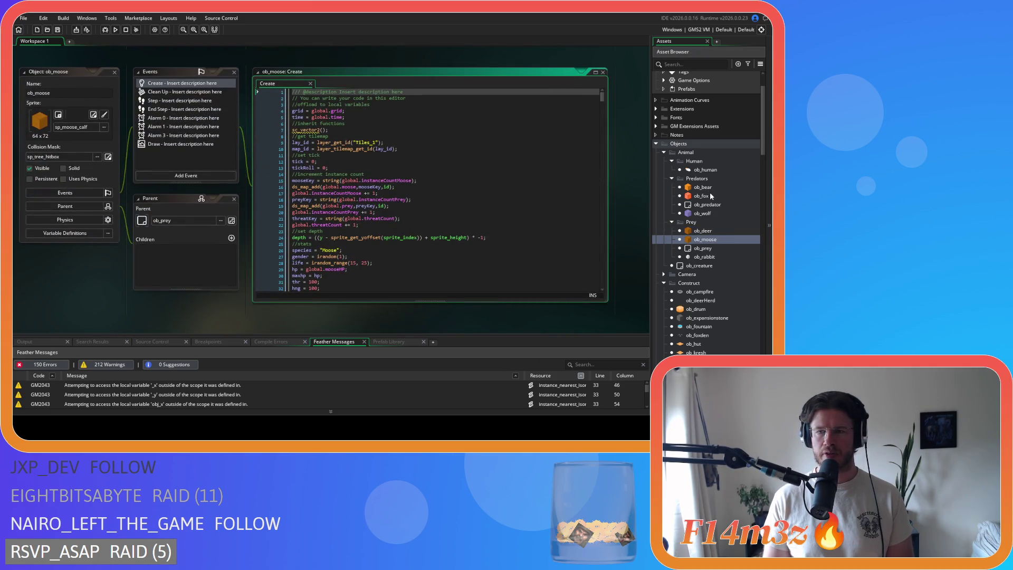
Copy the huntingKey and huntingCount lines from ob_bear's Create event.
double_click(706, 188)
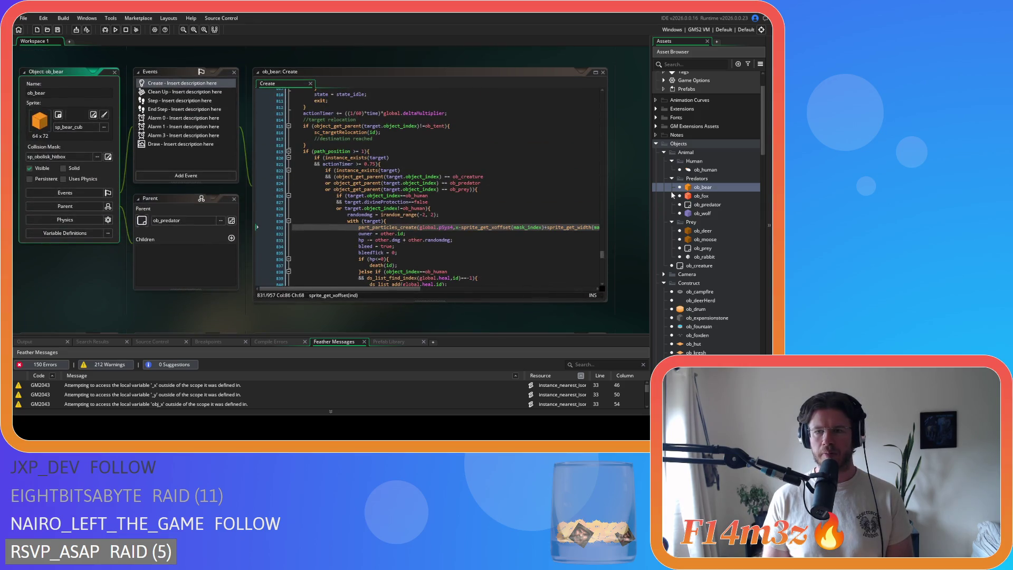
scroll(336, 113, up, 5)
drag(600, 248, 596, 95)
scroll(488, 138, down, 3)
drag(361, 203, 291, 197)
key(ctrl+c)
right_click(309, 202)
key(Escape)
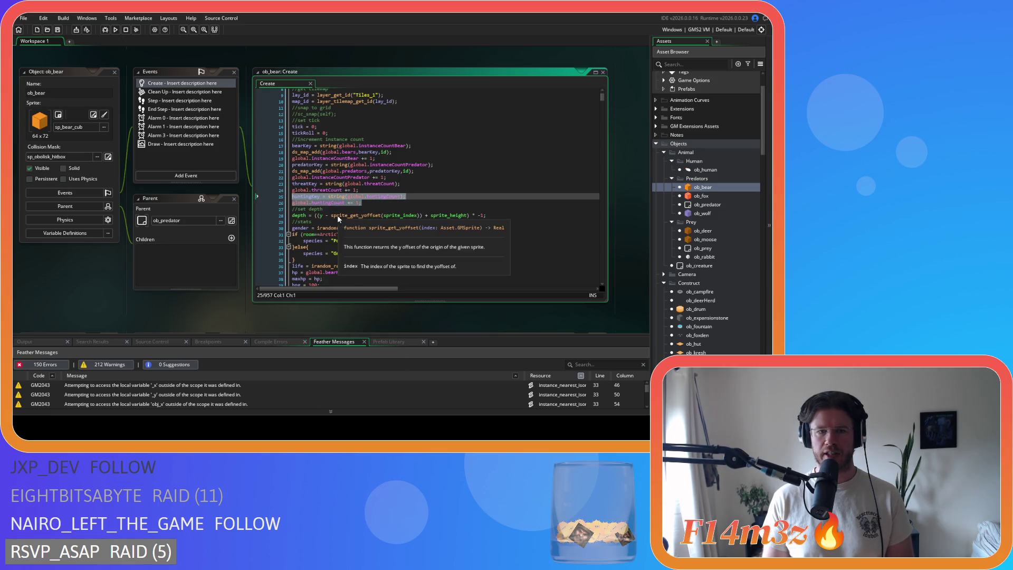
Paste the two hunting lines into ob_moose's Create event after line 22 and save.
double_click(704, 240)
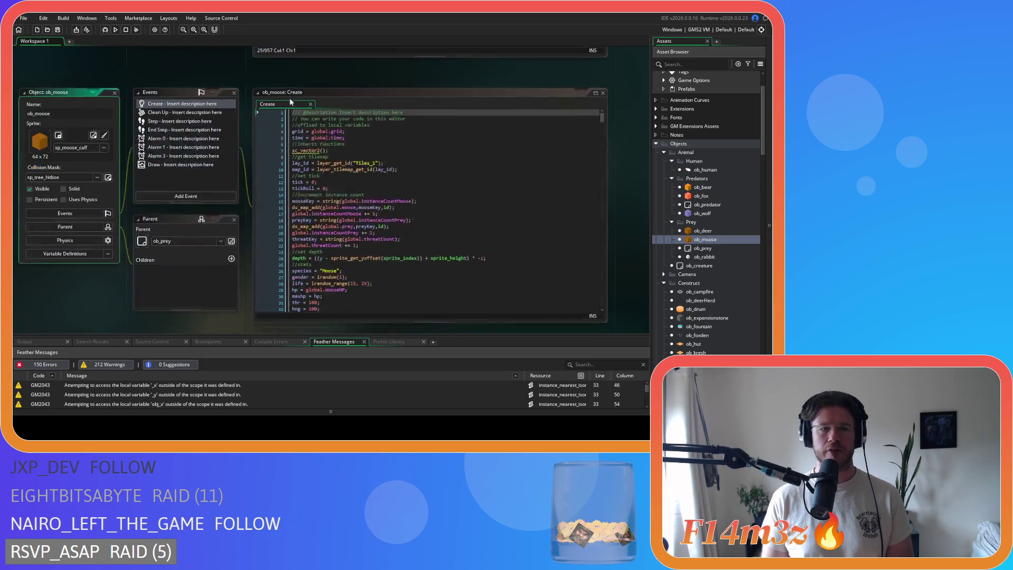
click(360, 227)
key(Return)
key(ctrl+v)
key(ctrl+s)
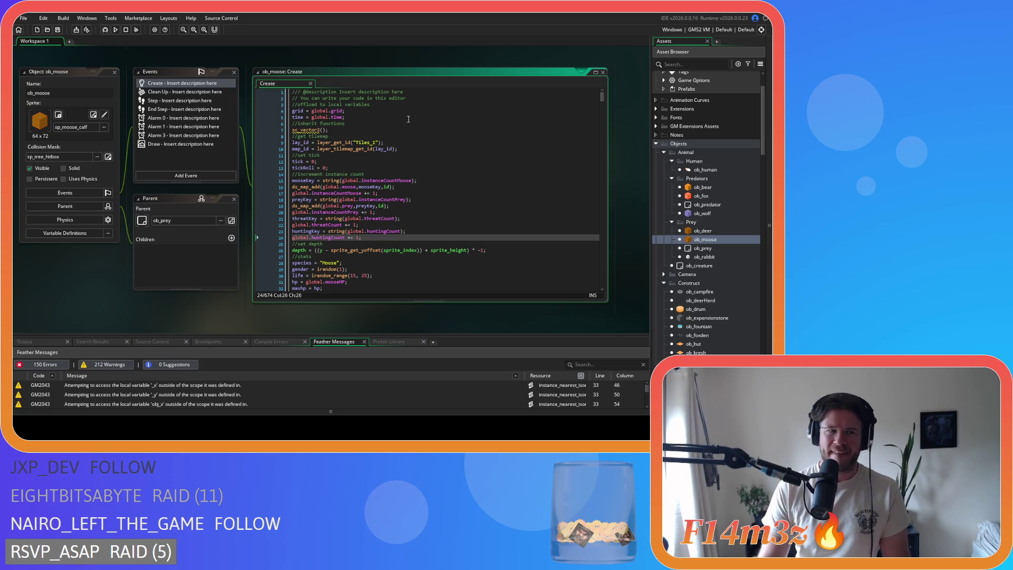
double_click(702, 186)
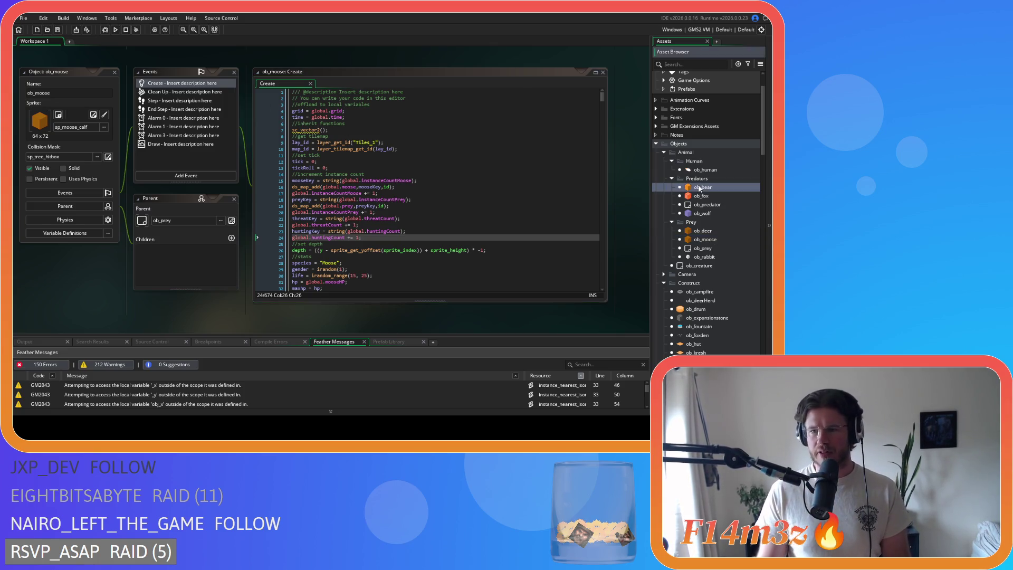
Leave the bear's event code and open sc_loadStates from Scripts > Loading at its loadBearStates call.
click(181, 93)
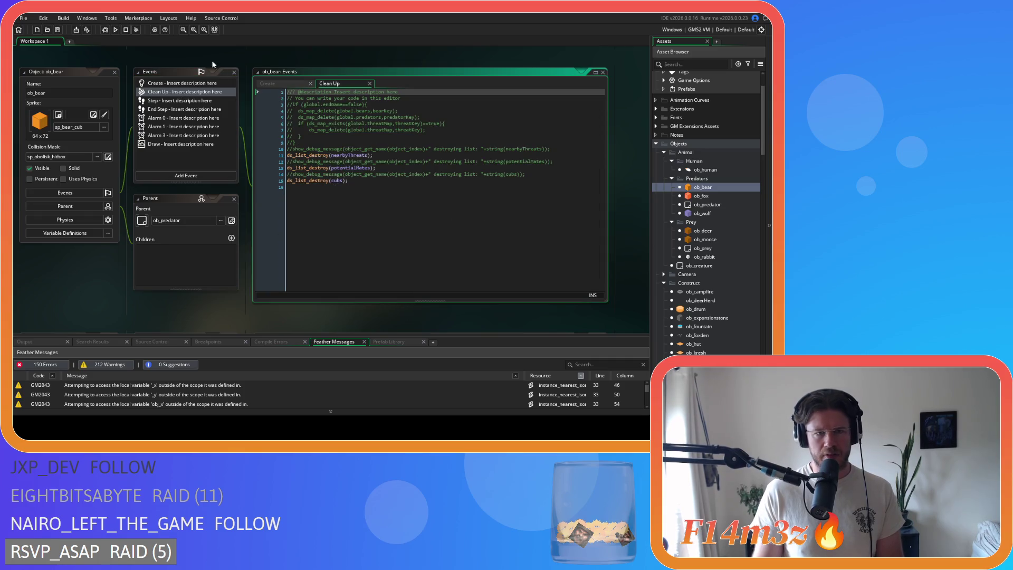
click(370, 83)
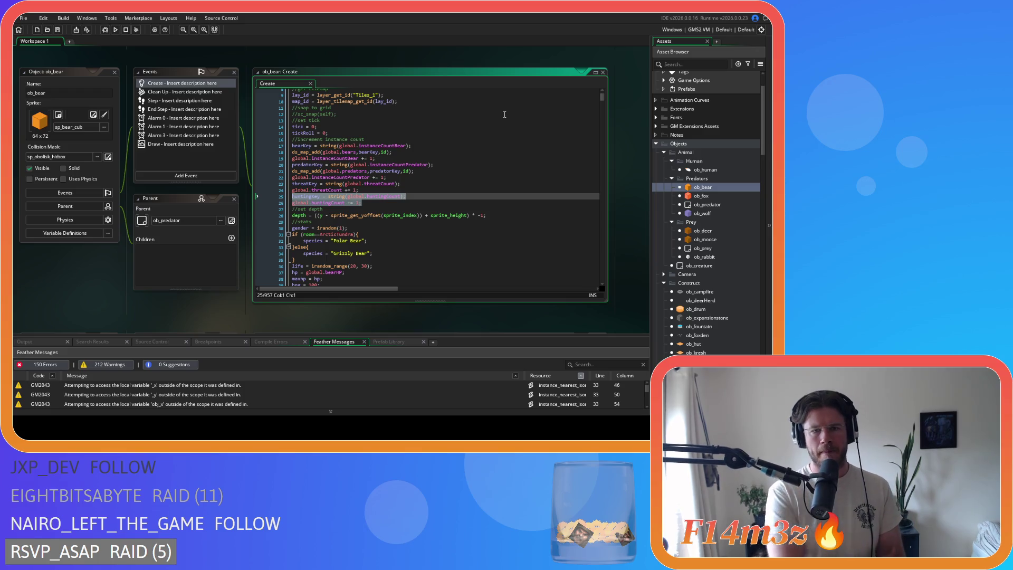
scroll(741, 298, down, 4)
scroll(742, 297, down, 10)
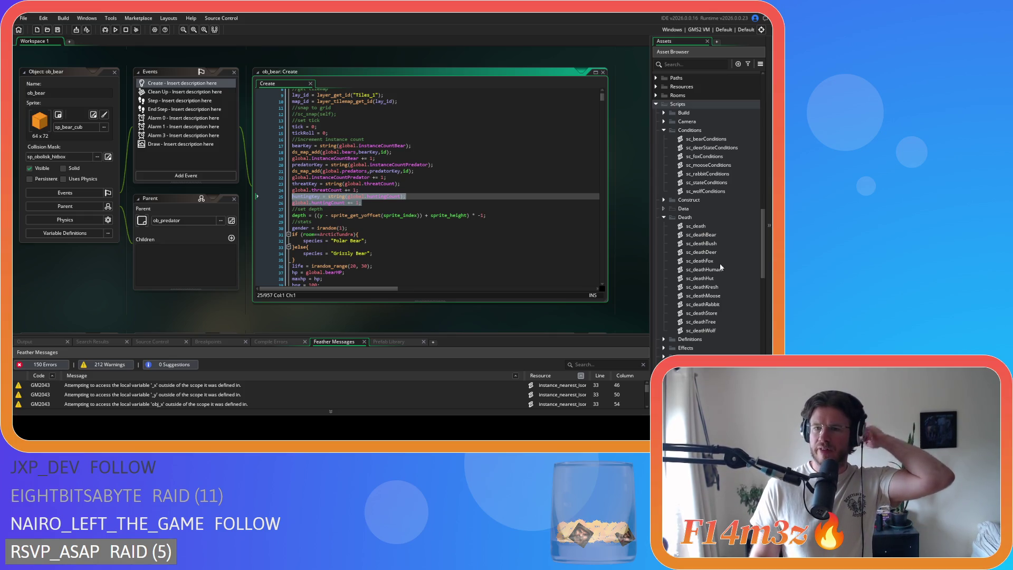
scroll(721, 267, down, 10)
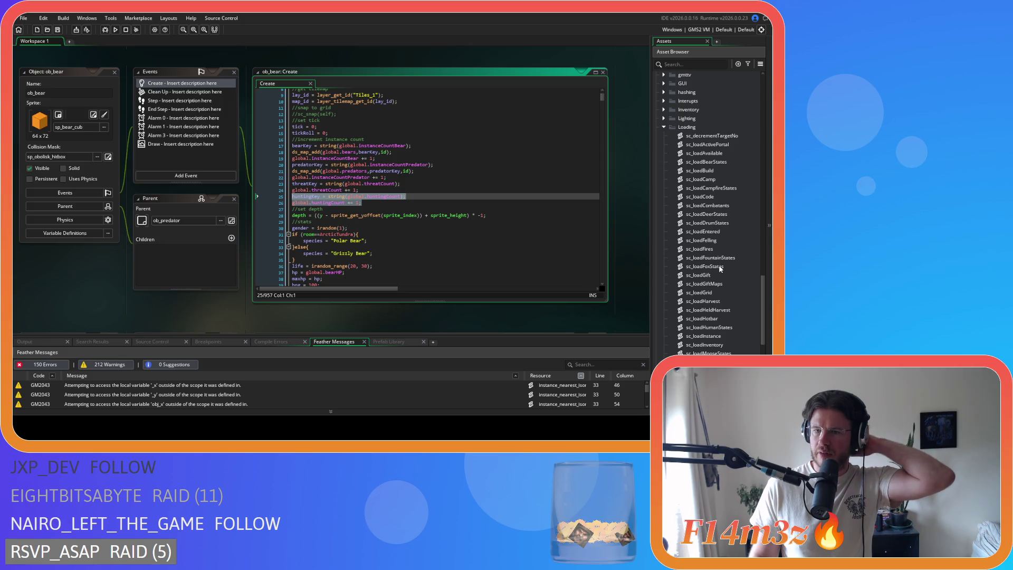
scroll(720, 268, down, 5)
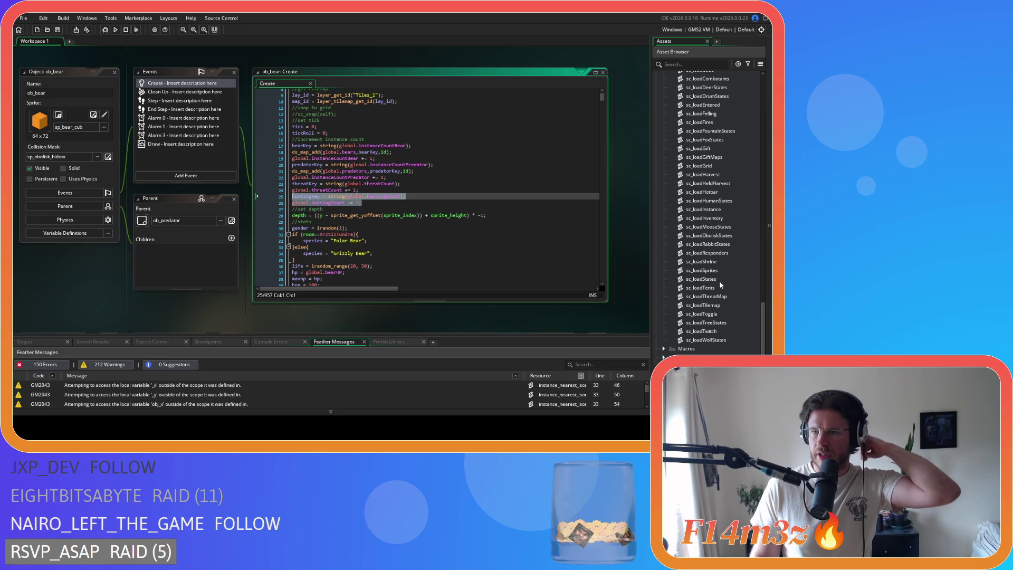
double_click(720, 281)
click(115, 193)
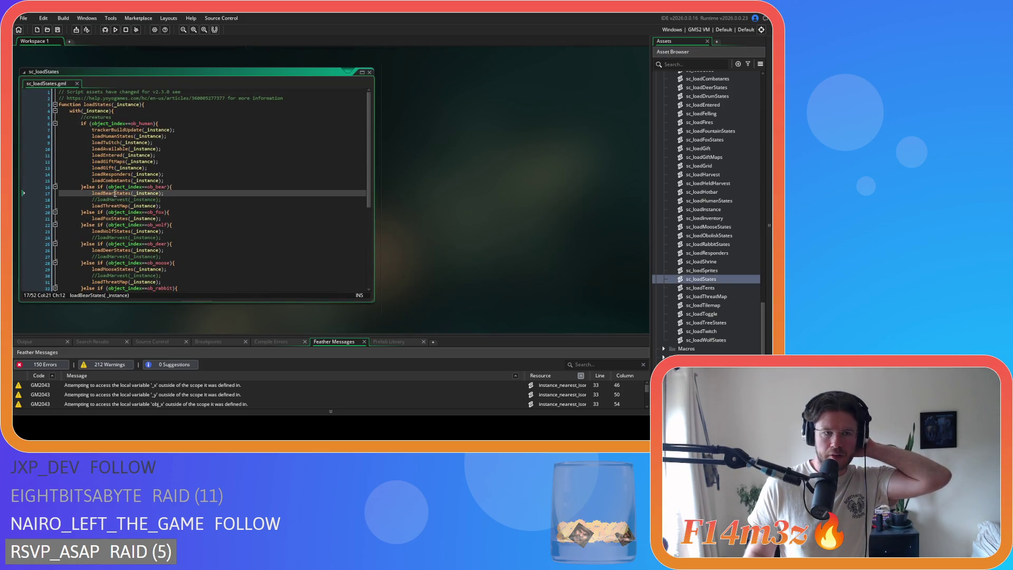
Open sc_loadBearStates, copy the hunt-state lines, trial-paste them into the harvesting block, then undo.
middle_click(115, 193)
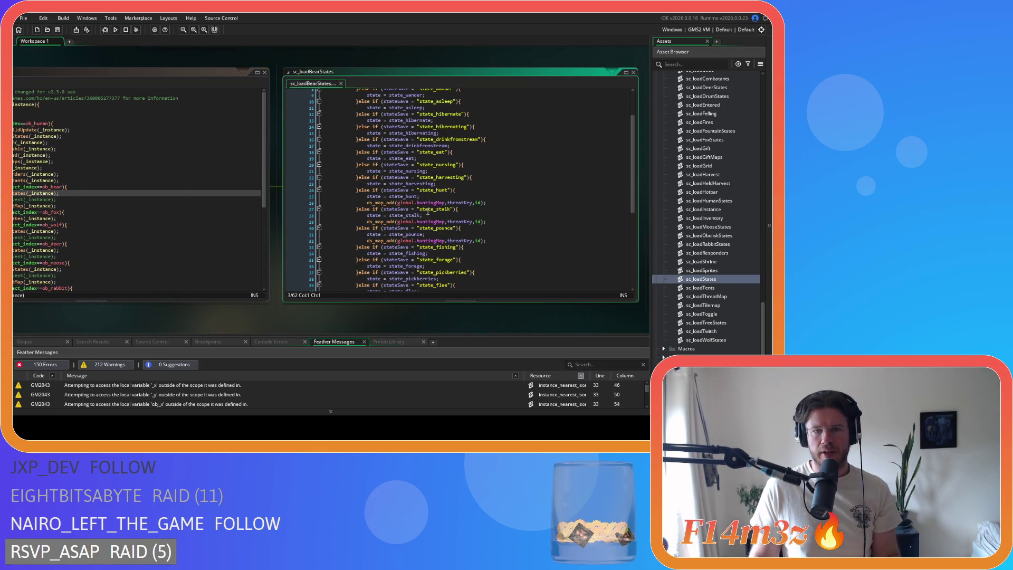
drag(498, 201, 366, 196)
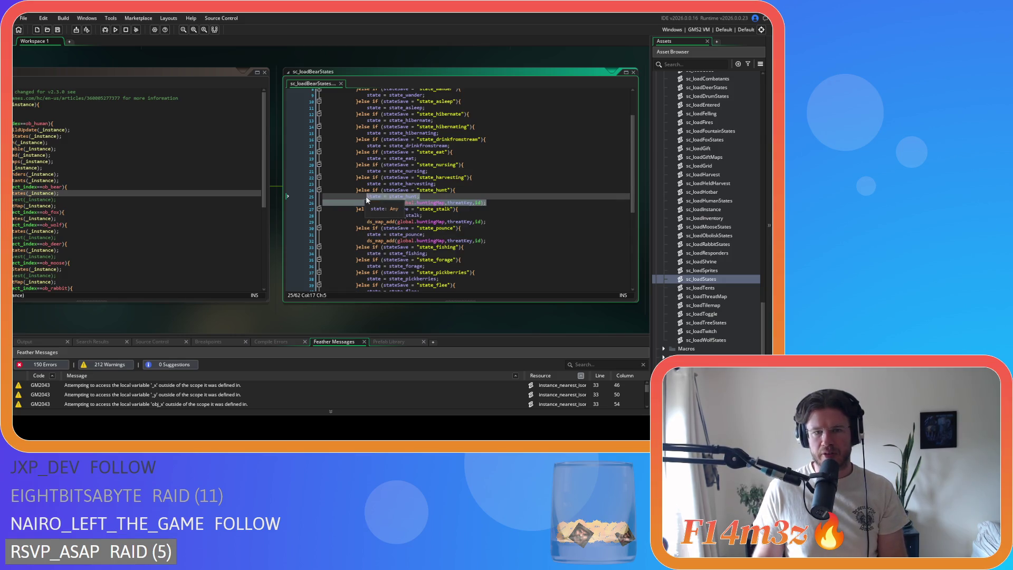
right_click(380, 201)
click(445, 213)
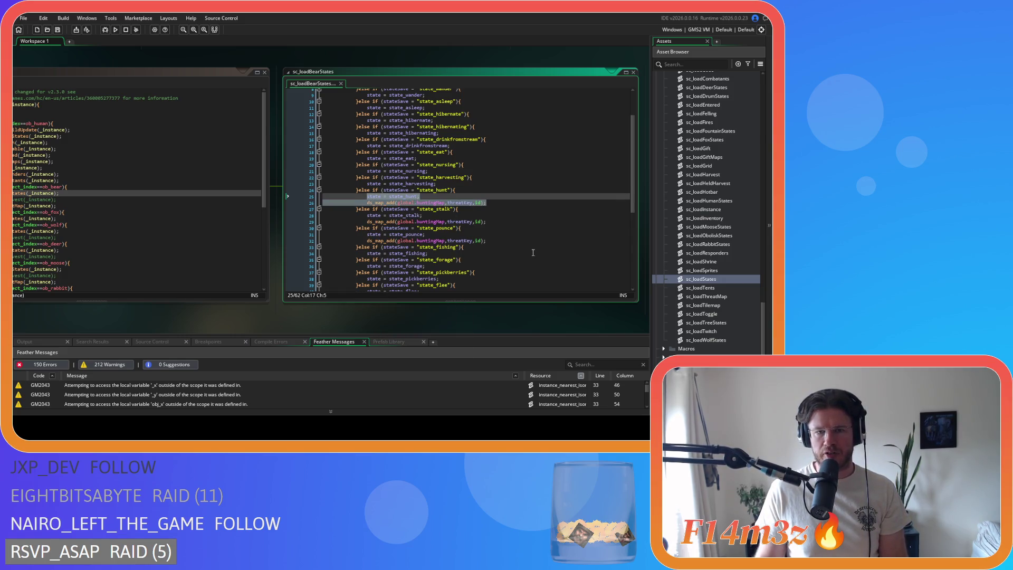
key(End)
key(Left)
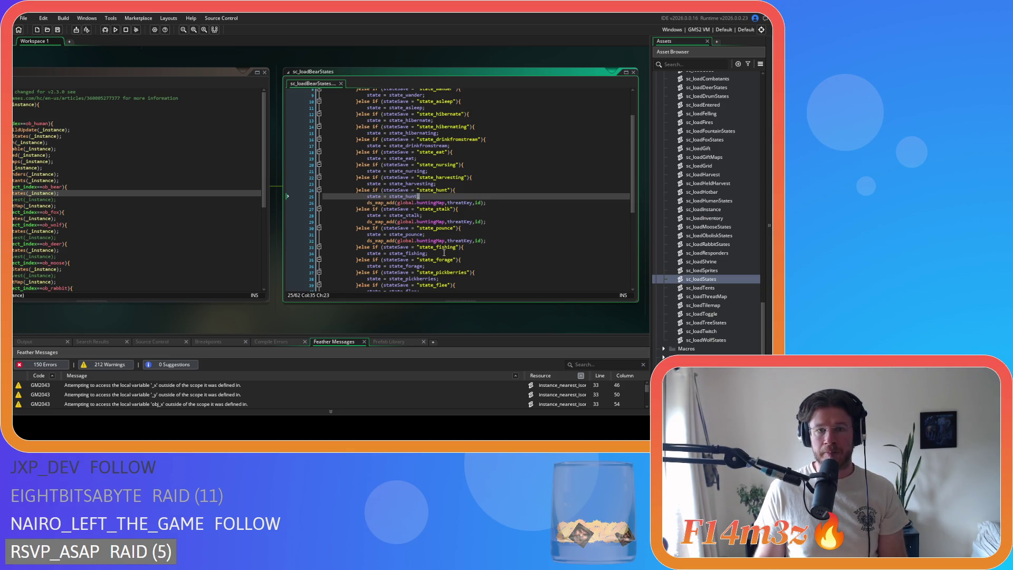
click(451, 184)
key(ctrl+v)
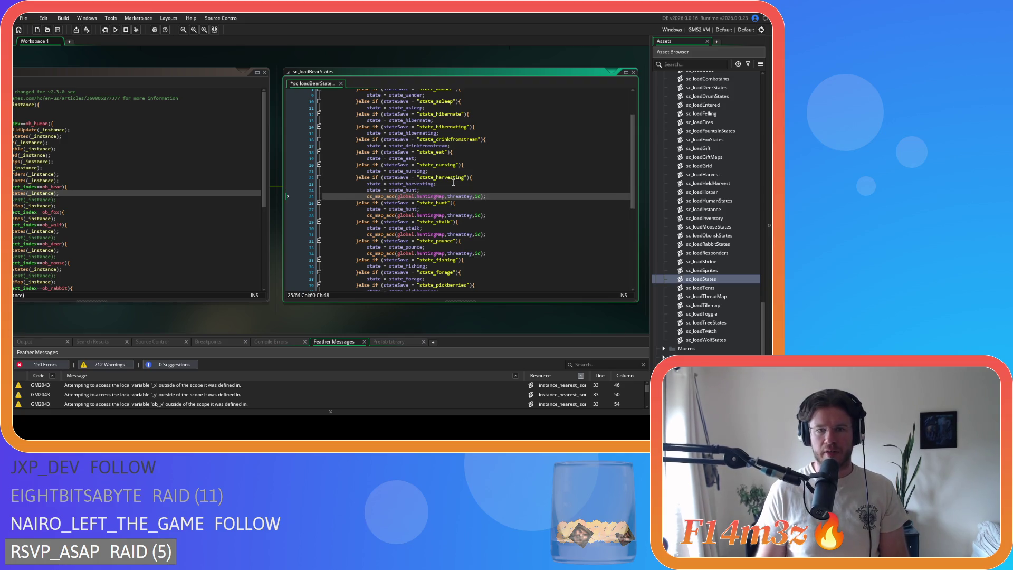
scroll(471, 170, up, 3)
scroll(469, 170, down, 10)
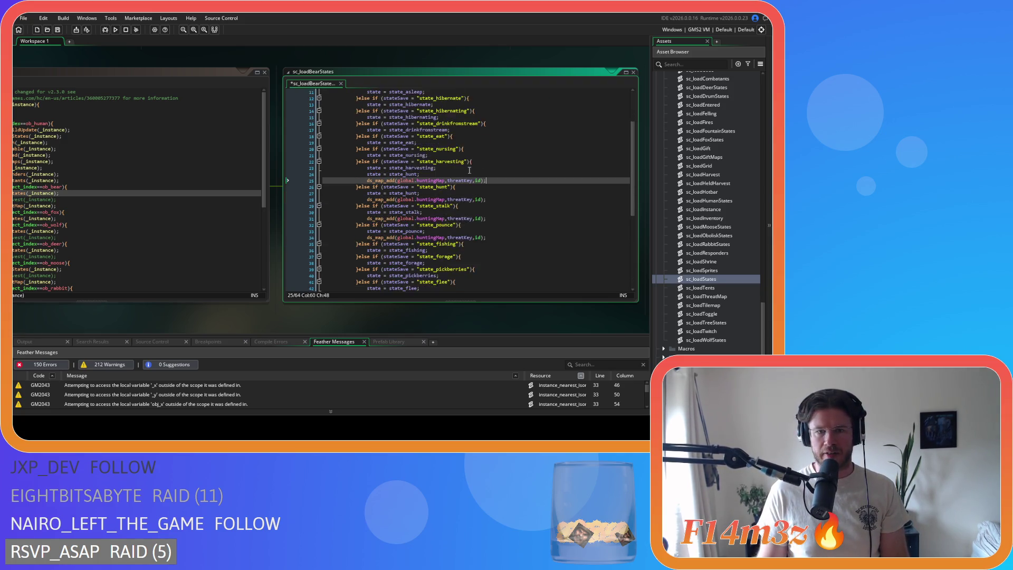
scroll(469, 175, up, 10)
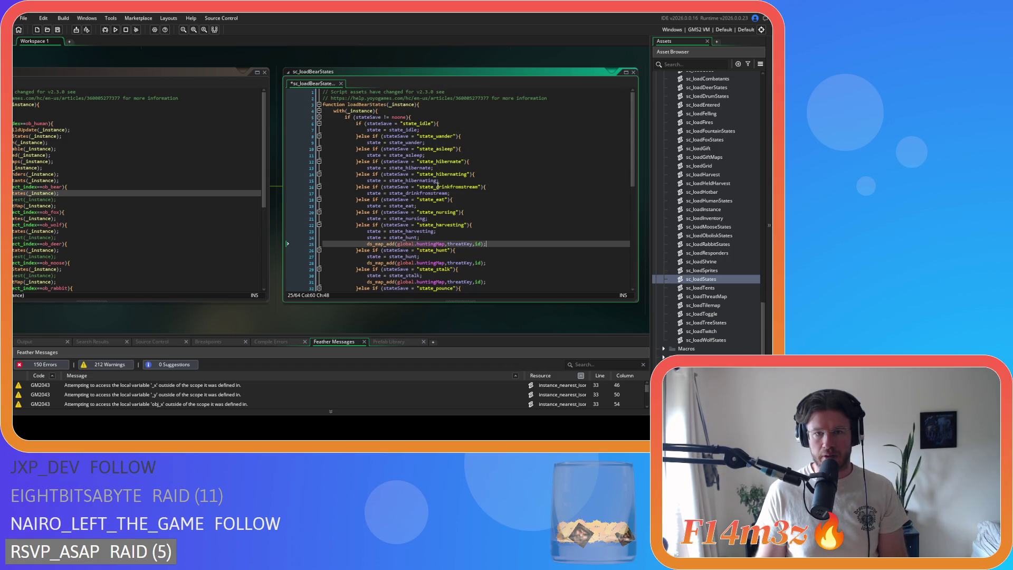
key(ctrl+z)
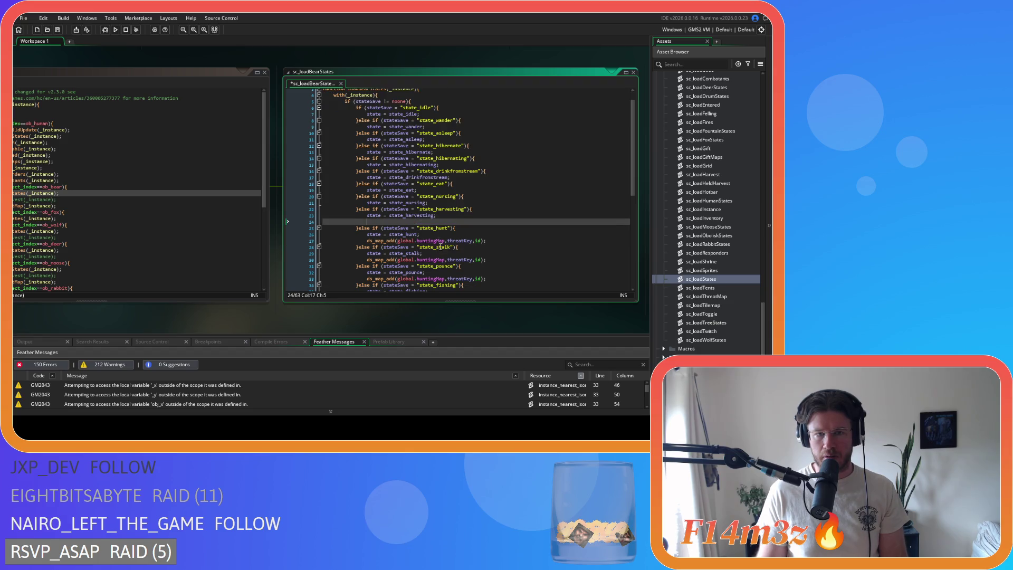
key(ctrl+z)
Add ds_map_add(global.huntingMap,threatKey,id); below state_harvesting and state_attack, then save.
drag(485, 234, 367, 235)
key(ctrl+c)
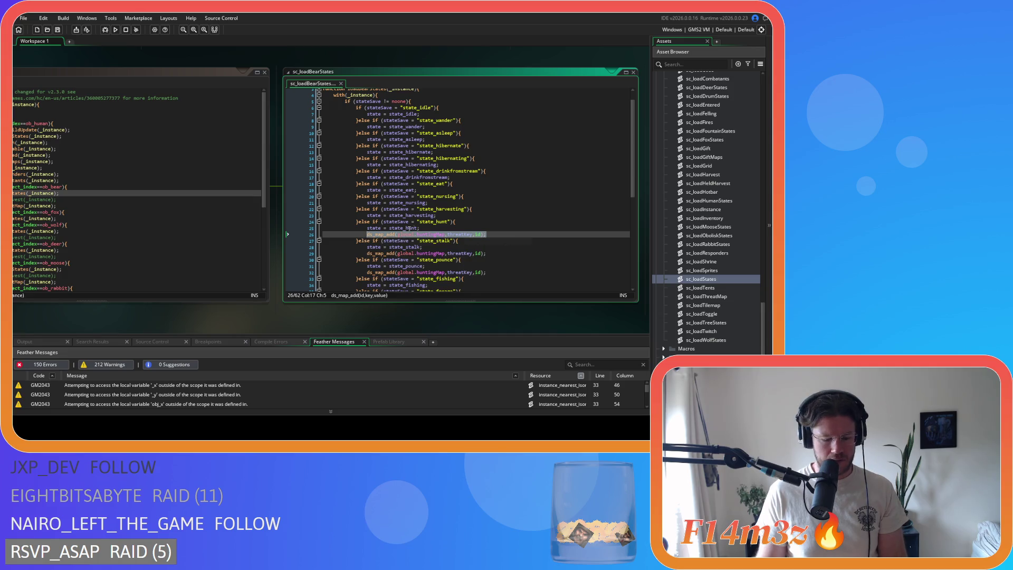
click(473, 214)
key(Return)
key(ctrl+v)
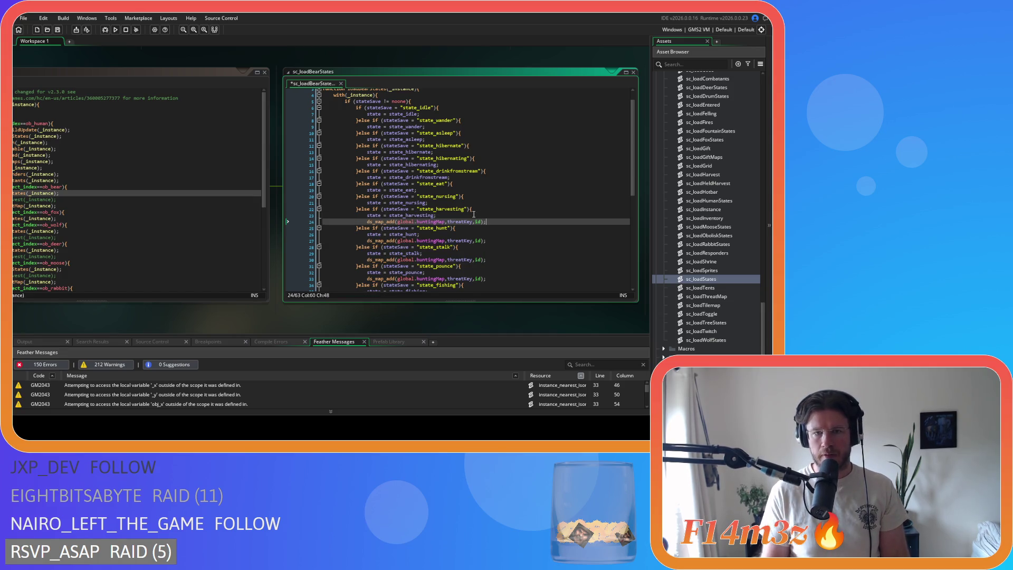
scroll(473, 214, down, 1)
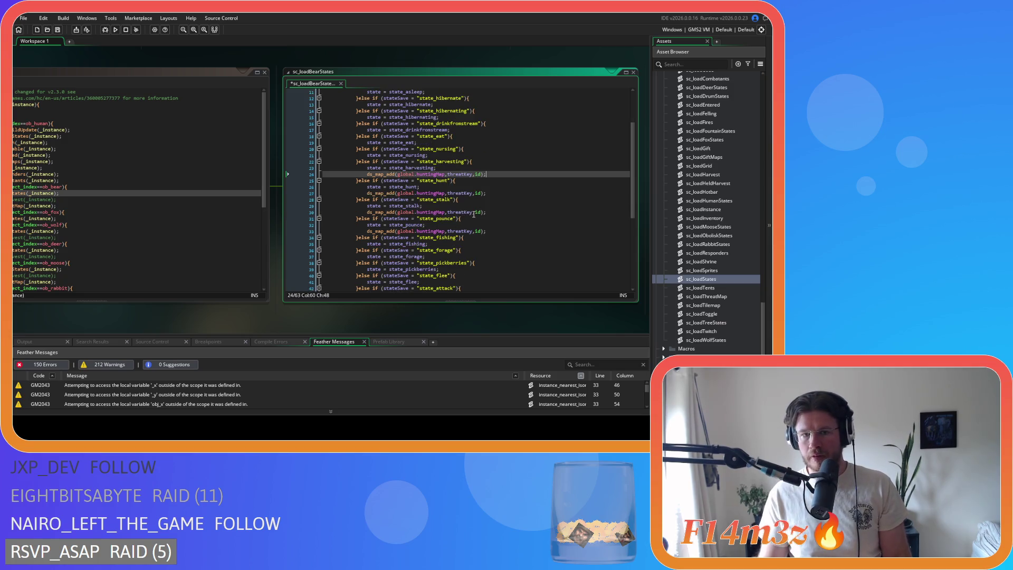
scroll(475, 215, down, 2)
scroll(475, 215, down, 2)
click(443, 246)
key(Return)
key(ctrl+v)
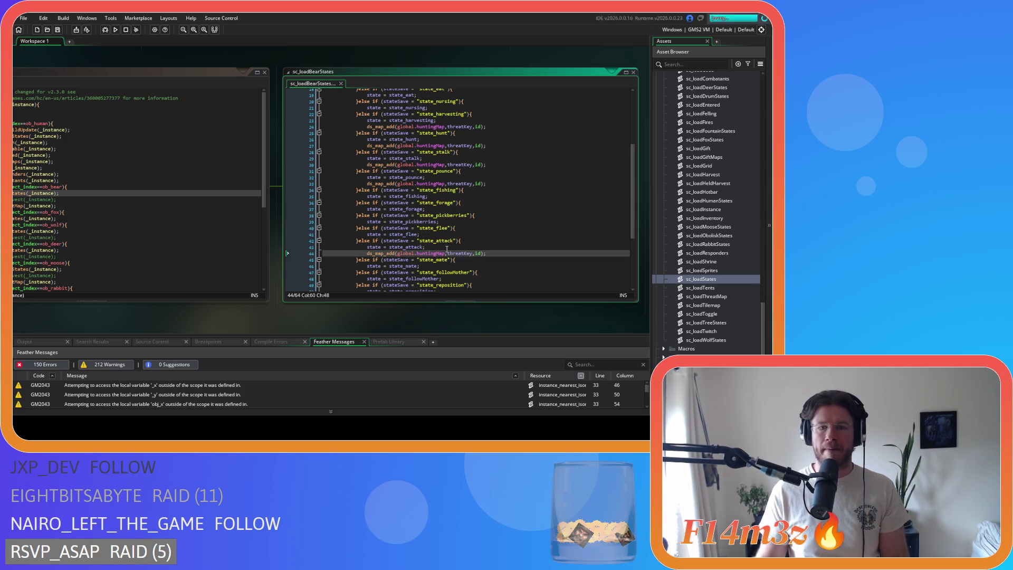
key(ctrl+s)
Check the pounce and attack lines, then bring sc_loadStates fully back into view.
scroll(381, 229, up, 4)
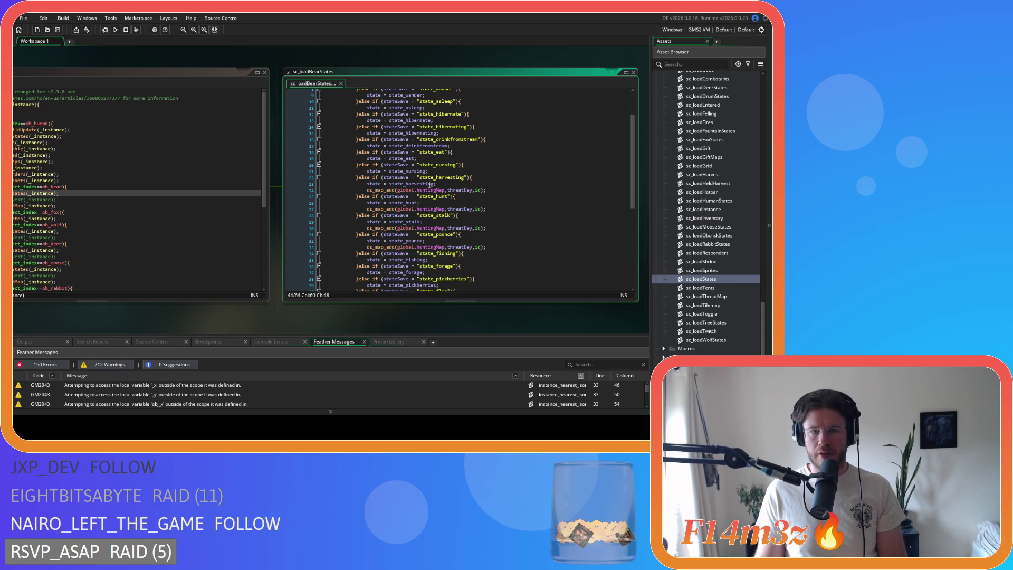
click(425, 241)
scroll(435, 248, down, 3)
click(433, 247)
drag(89, 315, 210, 320)
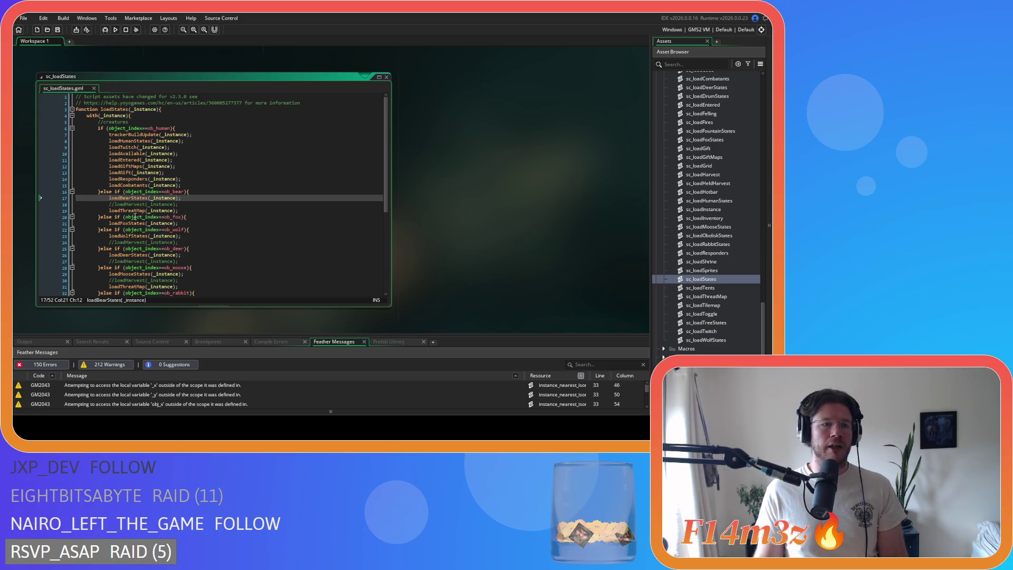
Open sc_loadFoxStates and paste the huntingMap ds_map_add entry below state_harvesting.
middle_click(126, 223)
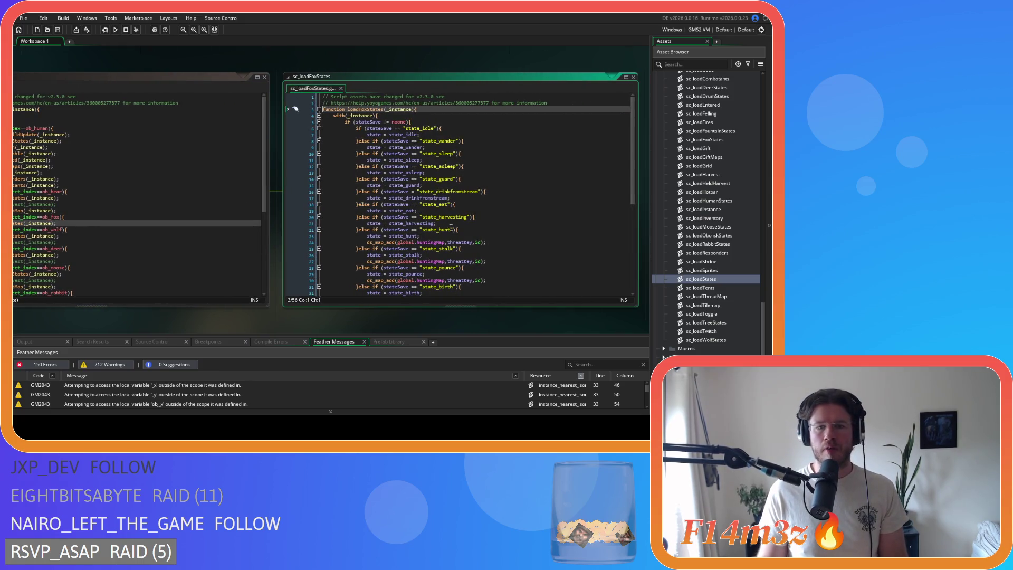
click(464, 229)
click(445, 224)
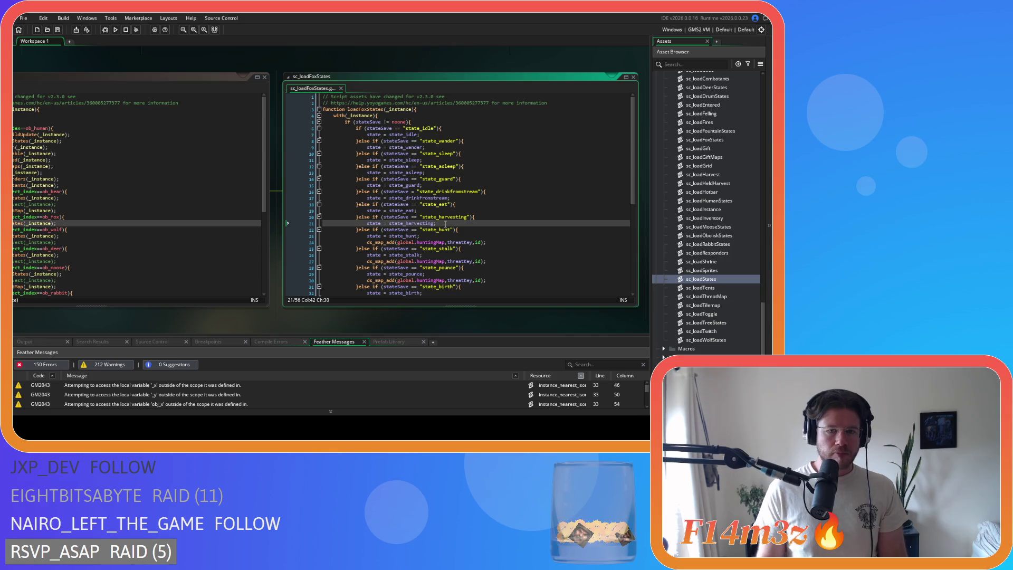
key(Return)
key(ctrl+v)
Paste the same entry below the fox's state_attack line and save sc_loadFoxStates.
scroll(421, 217, down, 2)
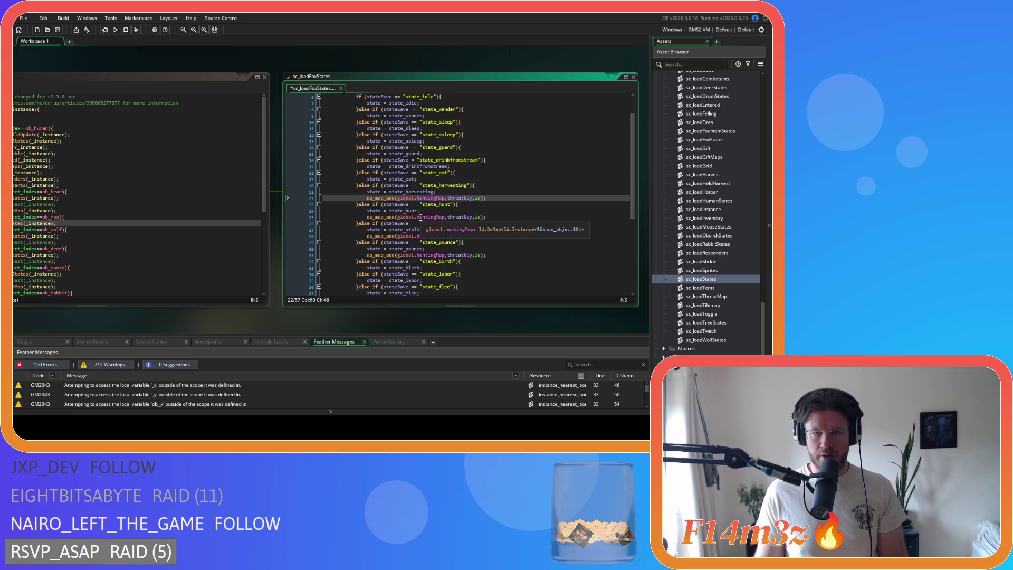
scroll(457, 250, down, 4)
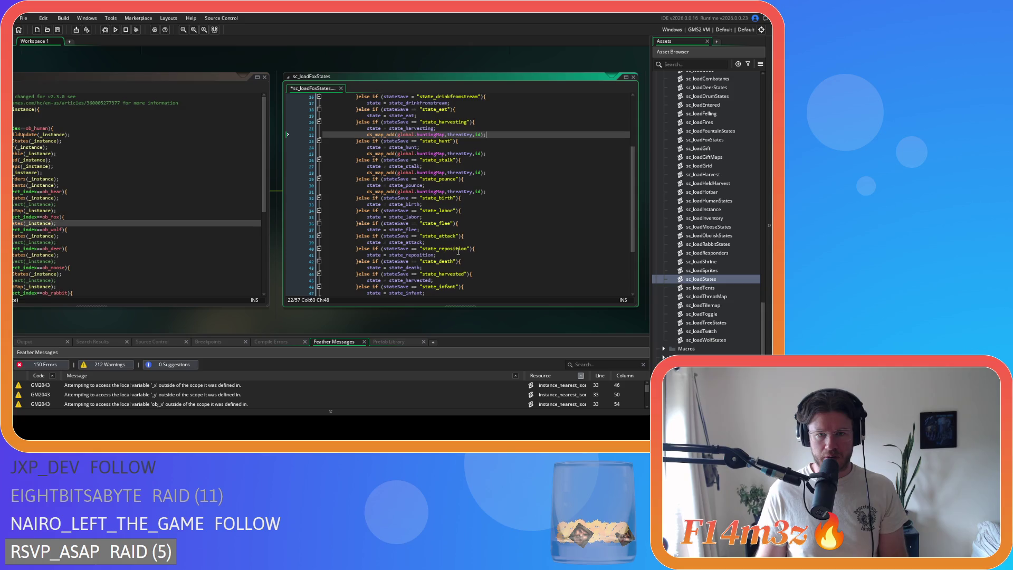
click(447, 243)
key(Return)
key(ctrl+v)
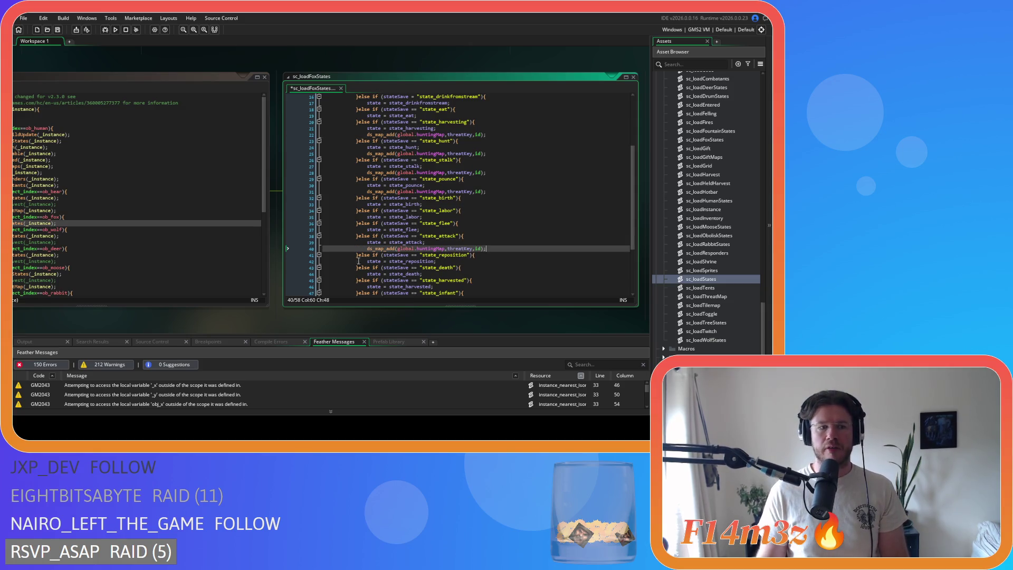
drag(137, 323, 213, 330)
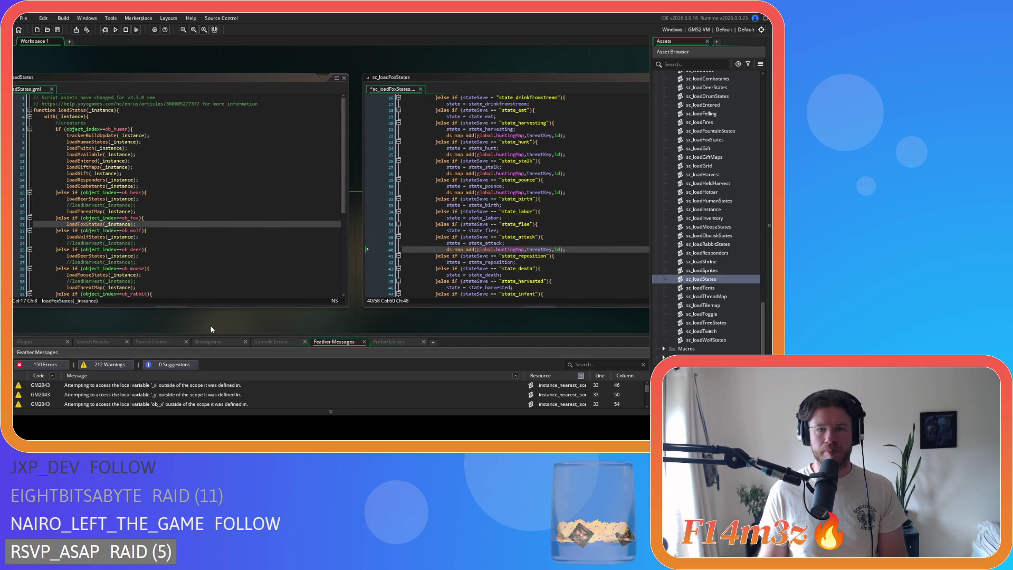
key(ctrl+s)
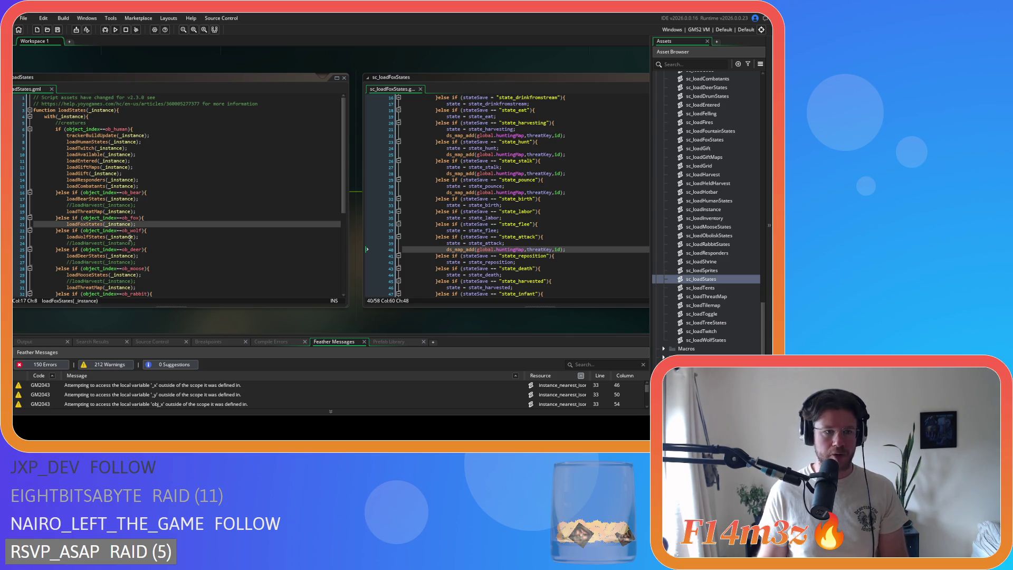
click(95, 236)
scroll(95, 236, down, 1)
Open sc_loadWolfStates and paste the hunting-map entry below the harvesting state.
middle_click(97, 221)
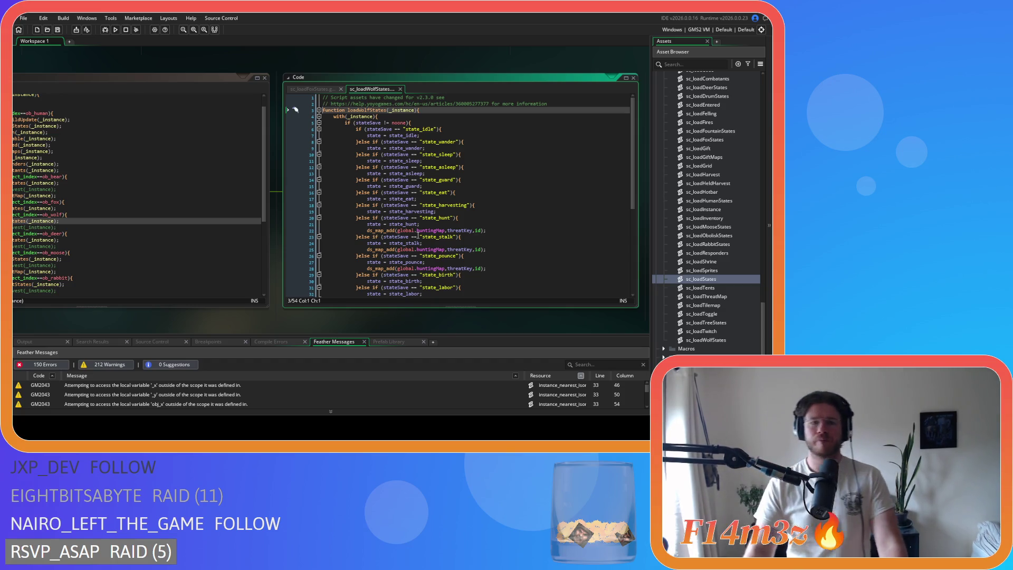
click(451, 212)
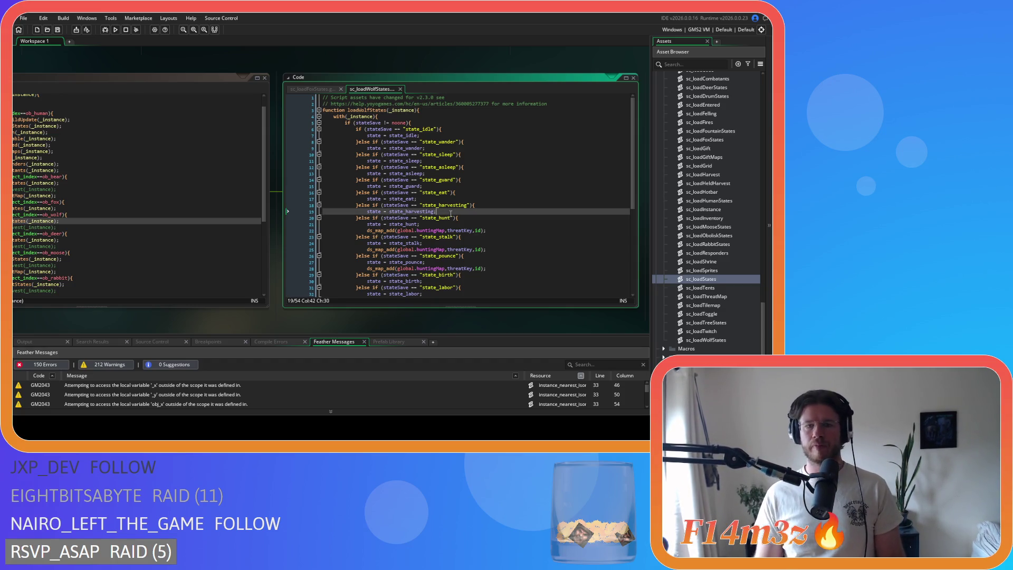
key(Return)
key(ctrl+v)
Paste the entry below the wolf's attack state, save, and close the wolf and fox scripts.
click(429, 230)
click(428, 249)
click(434, 268)
scroll(435, 264, down, 3)
scroll(453, 271, down, 1)
click(435, 262)
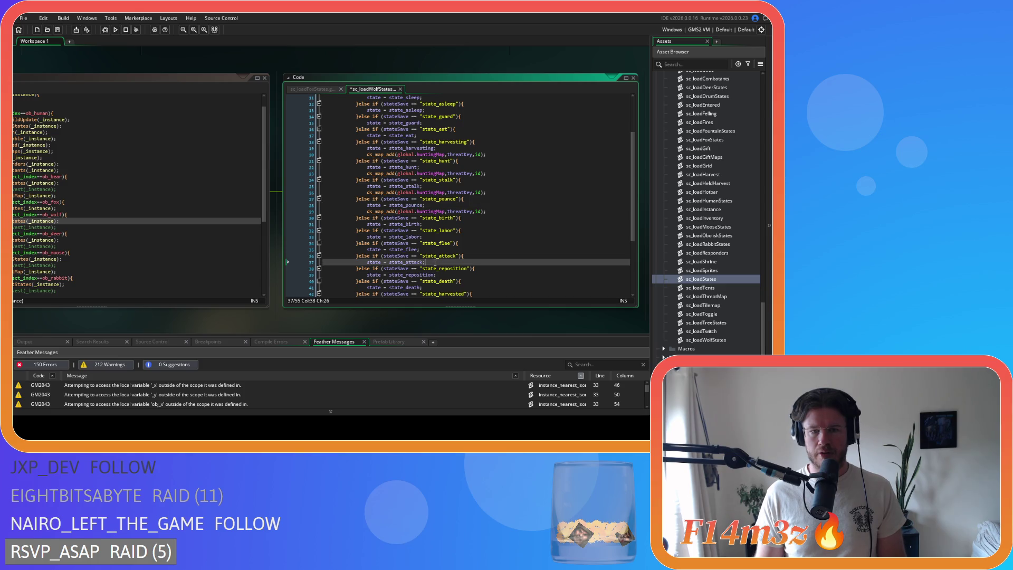
key(Return)
key(ctrl+v)
key(ctrl+s)
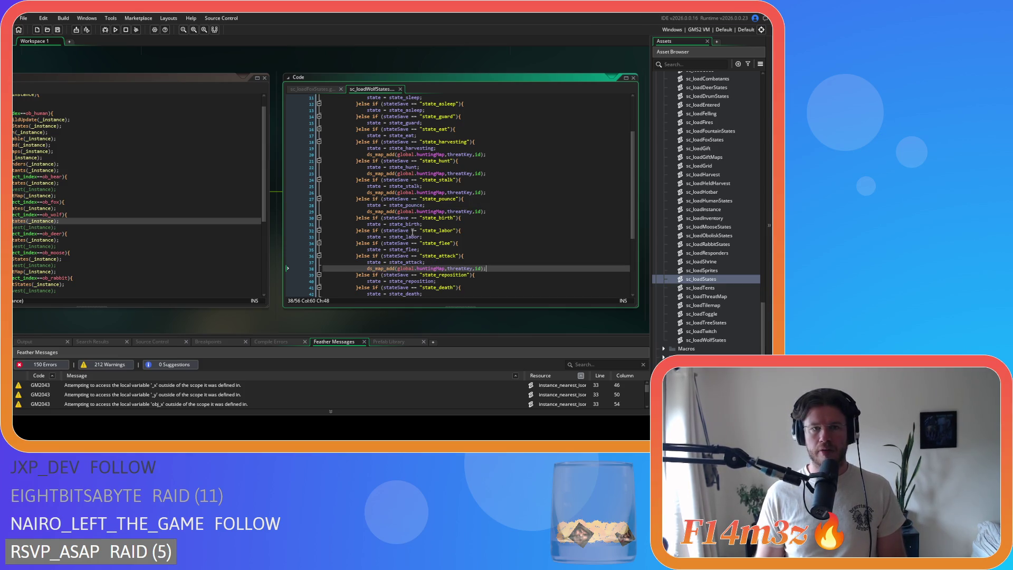
click(400, 89)
click(341, 89)
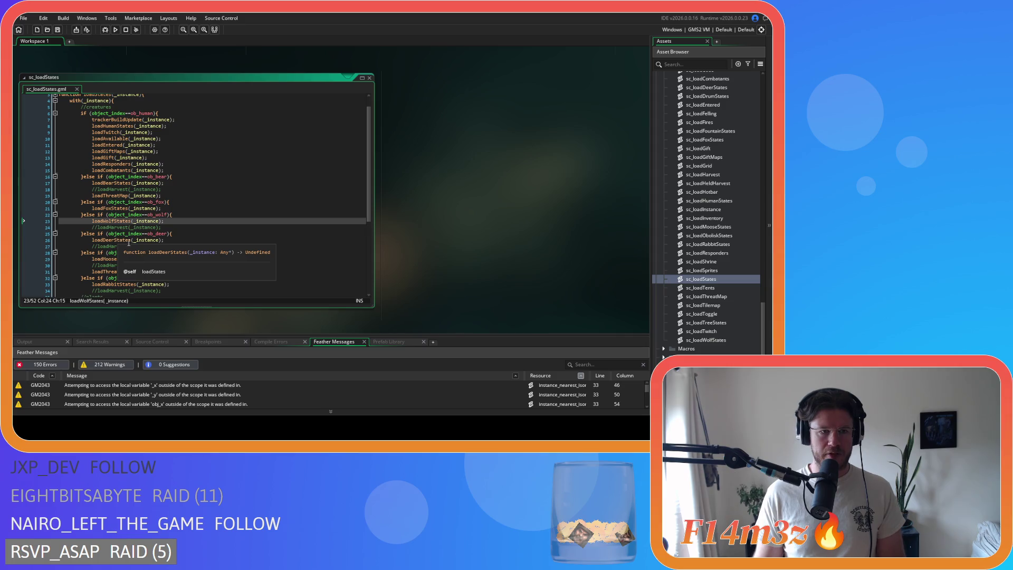
In sc_loadMooseStates, paste ds_map_add(global.huntingMap,threatKey,id); below the state_attack line.
middle_click(118, 259)
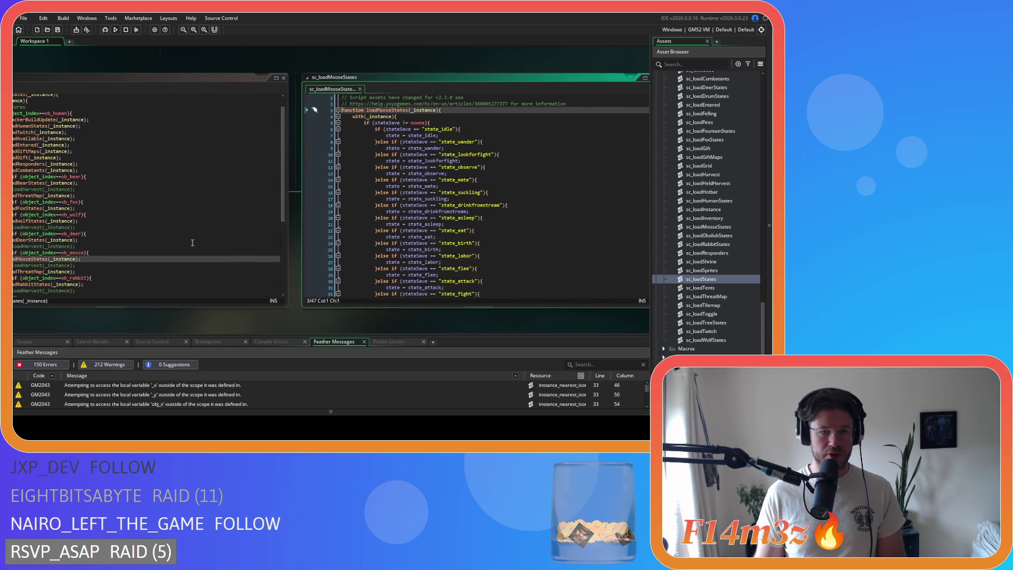
scroll(490, 227, down, 3)
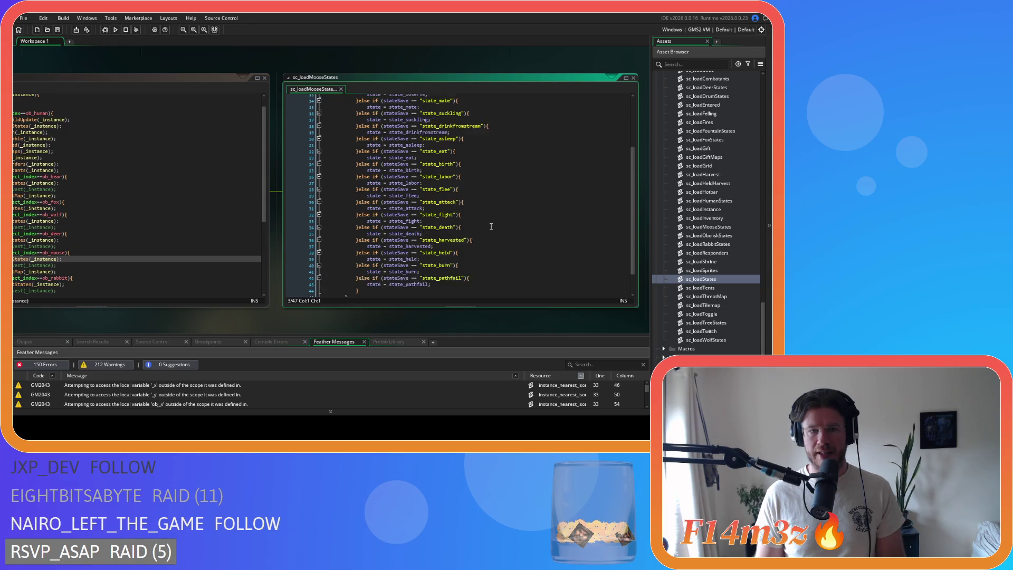
click(434, 224)
key(Return)
text(ds_map_add(global.huntingMap,threatKey,id);)
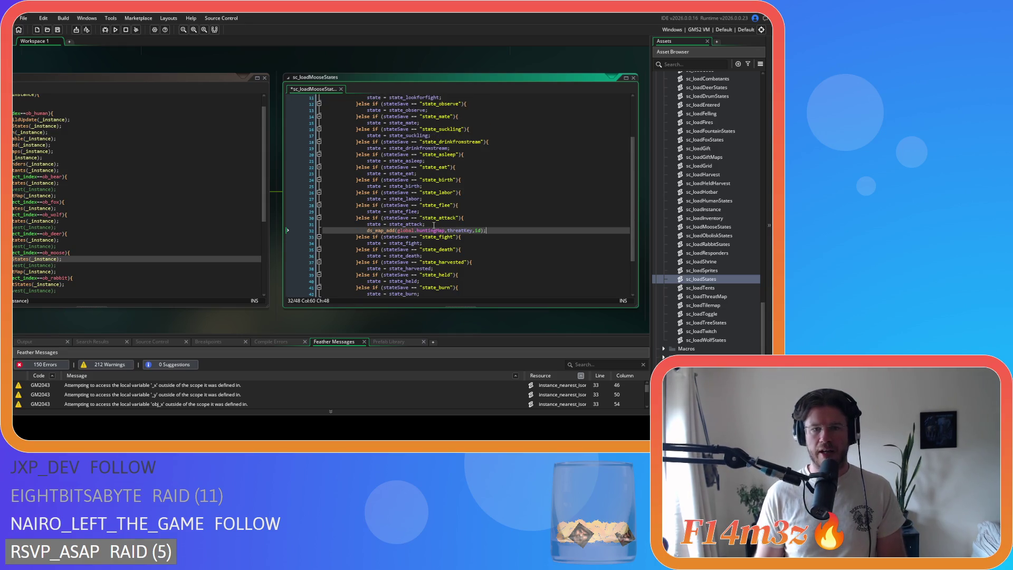
scroll(434, 225, up, 4)
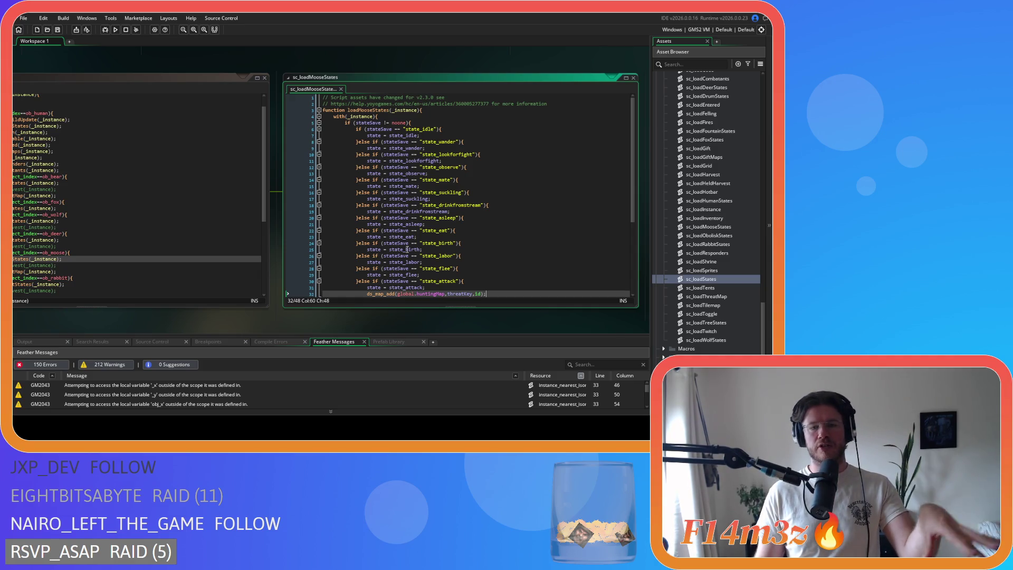
right_click(183, 61)
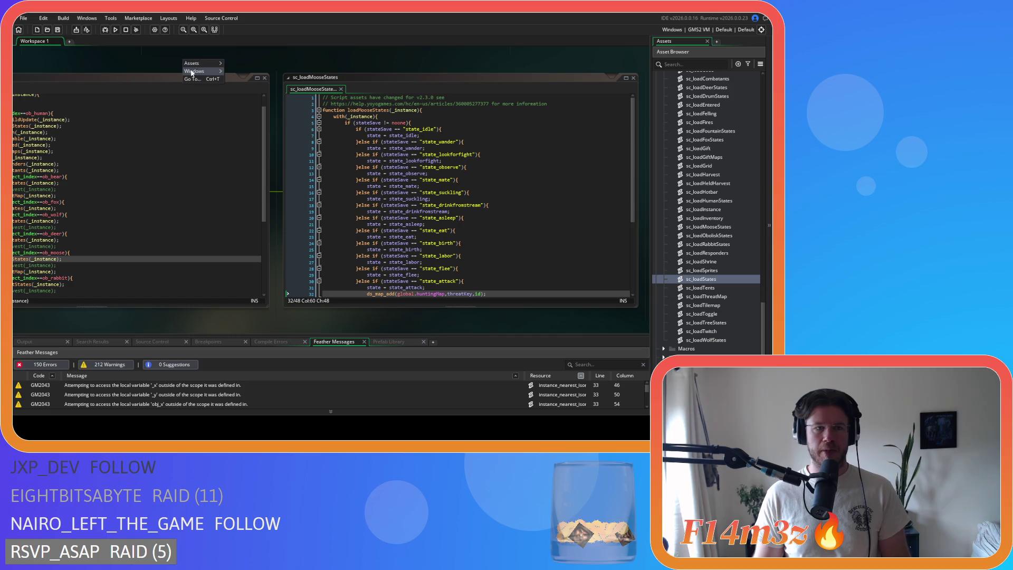
Close all open script windows and collapse the Loading scripts folder.
mouse_move(203, 71)
click(239, 130)
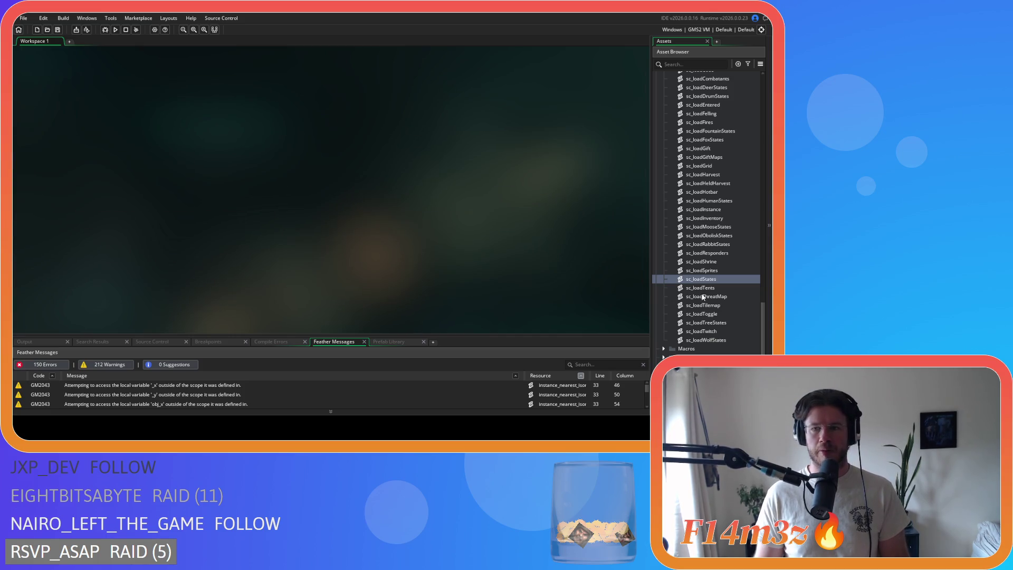
scroll(705, 295, up, 5)
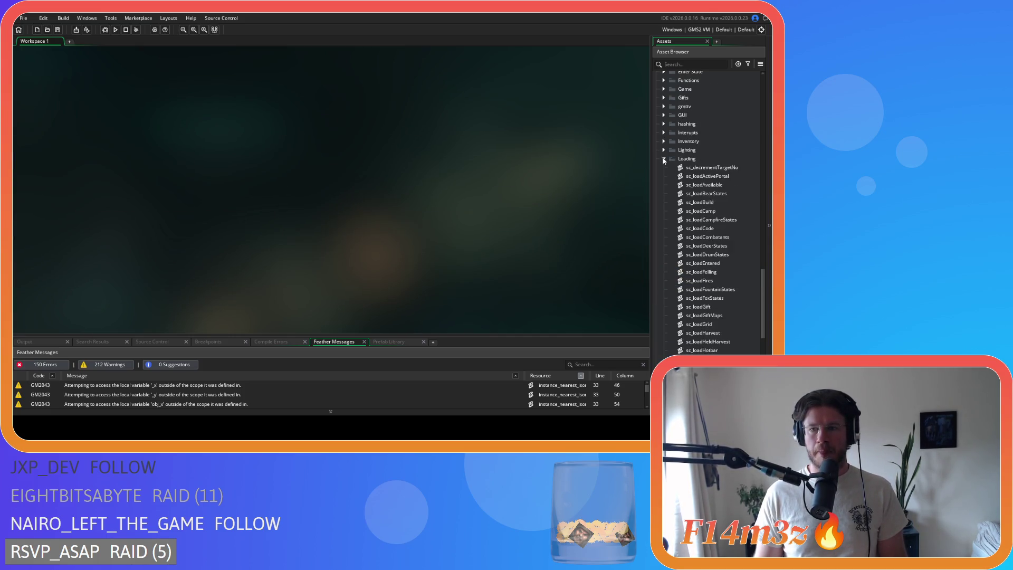
click(664, 159)
Open sc_bearConditions to review its foodSource choice, then expand the Loading folder again.
scroll(682, 241, up, 5)
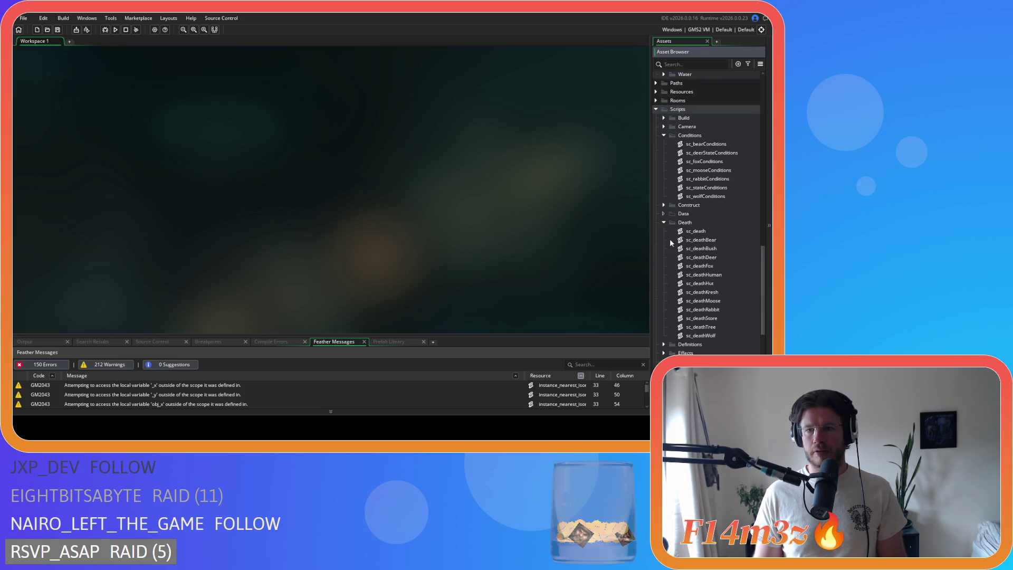
scroll(668, 235, up, 10)
scroll(686, 248, down, 10)
double_click(713, 223)
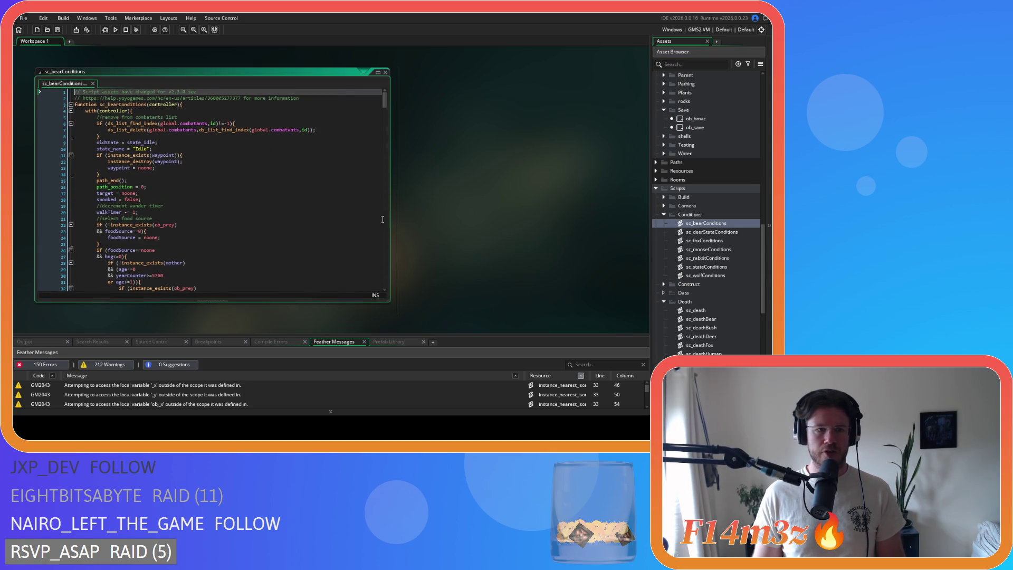
scroll(233, 184, down, 9)
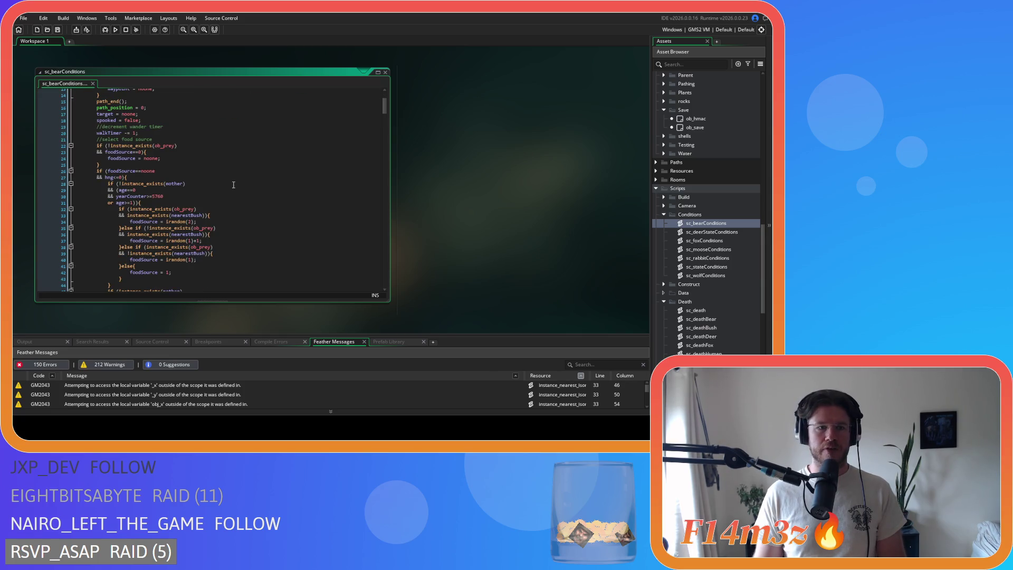
scroll(233, 184, up, 5)
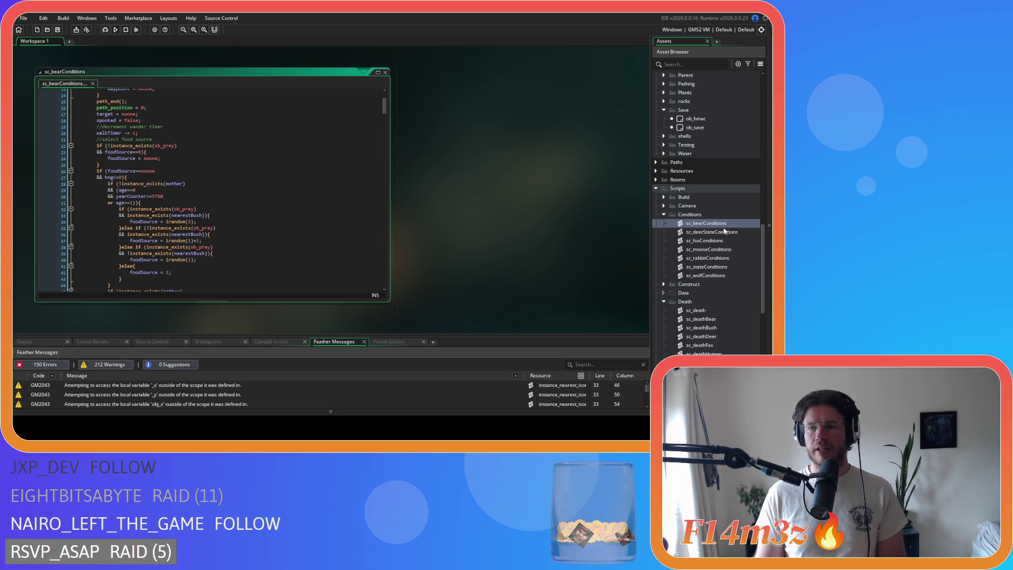
scroll(724, 239, down, 8)
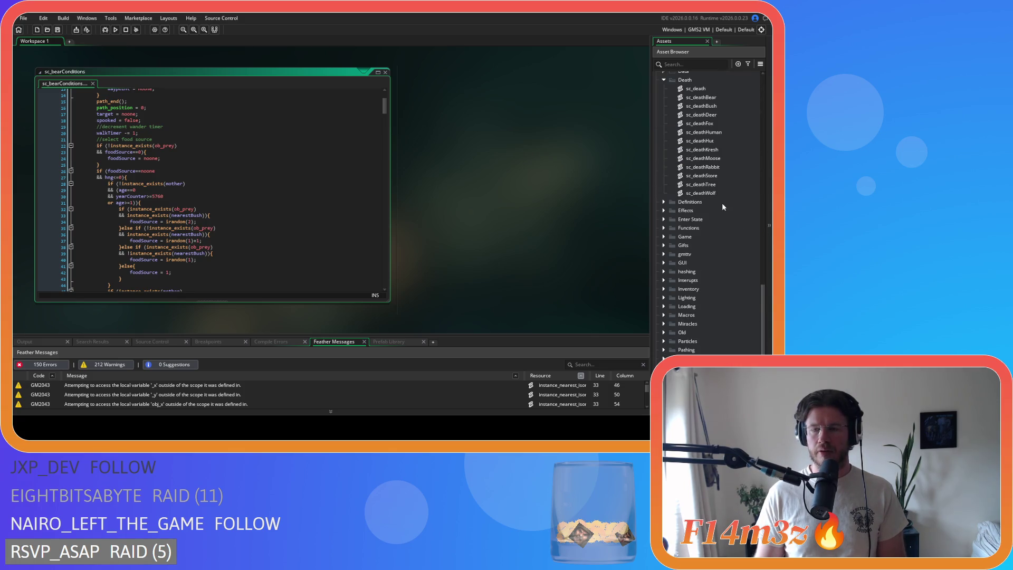
scroll(722, 206, down, 3)
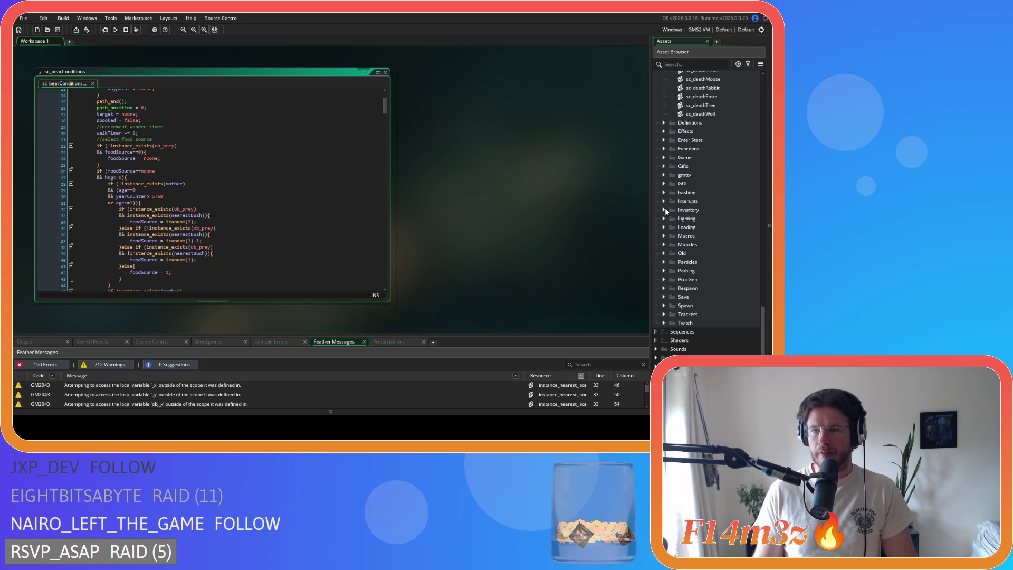
click(664, 227)
scroll(708, 286, down, 3)
scroll(708, 286, down, 5)
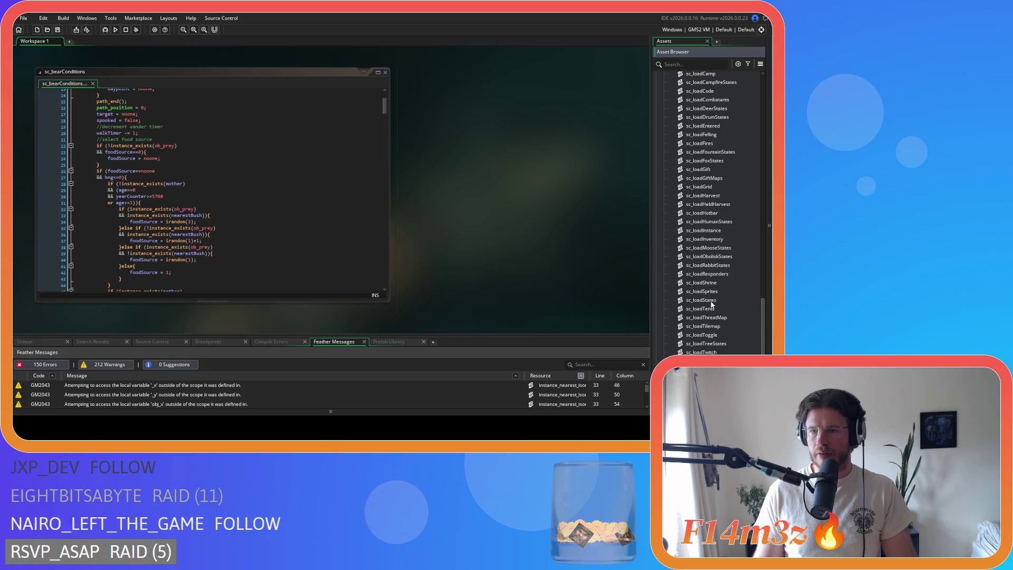
Open sc_loadBearStates from sc_loadStates and change threatKey to huntingKey on lines 24 and 27.
double_click(711, 301)
middle_click(131, 193)
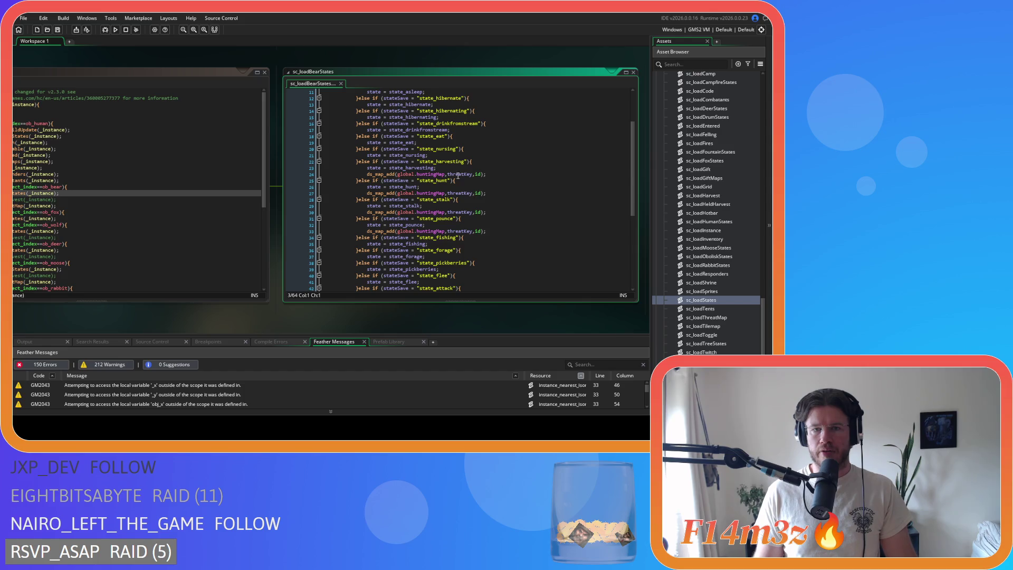
click(458, 176)
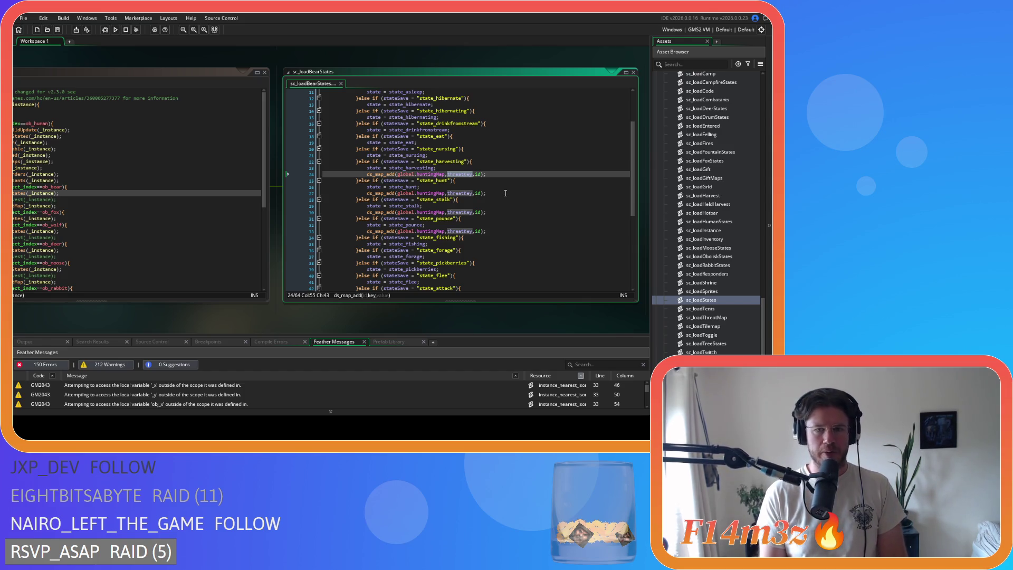
text(huntin)
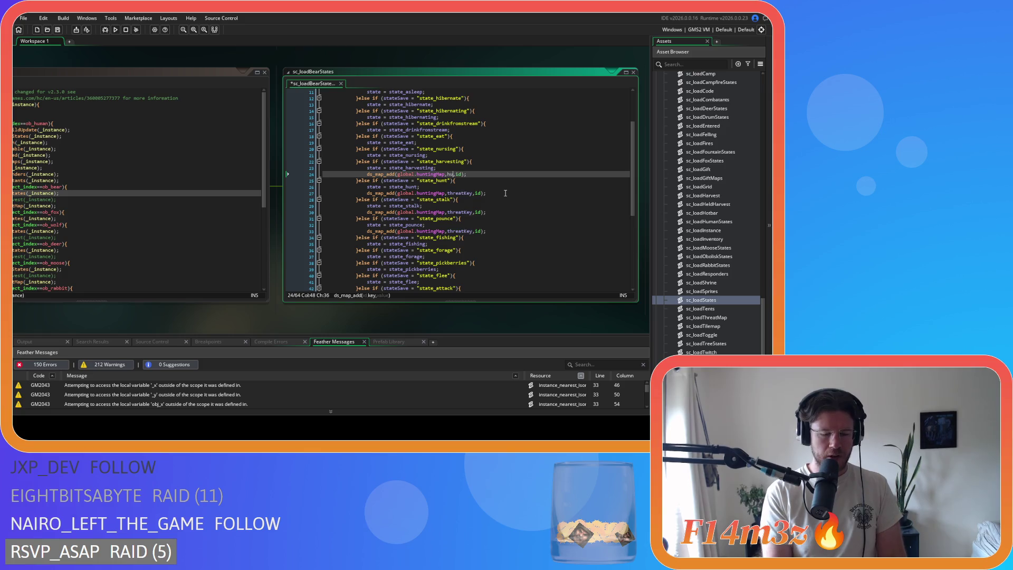
text(gKey)
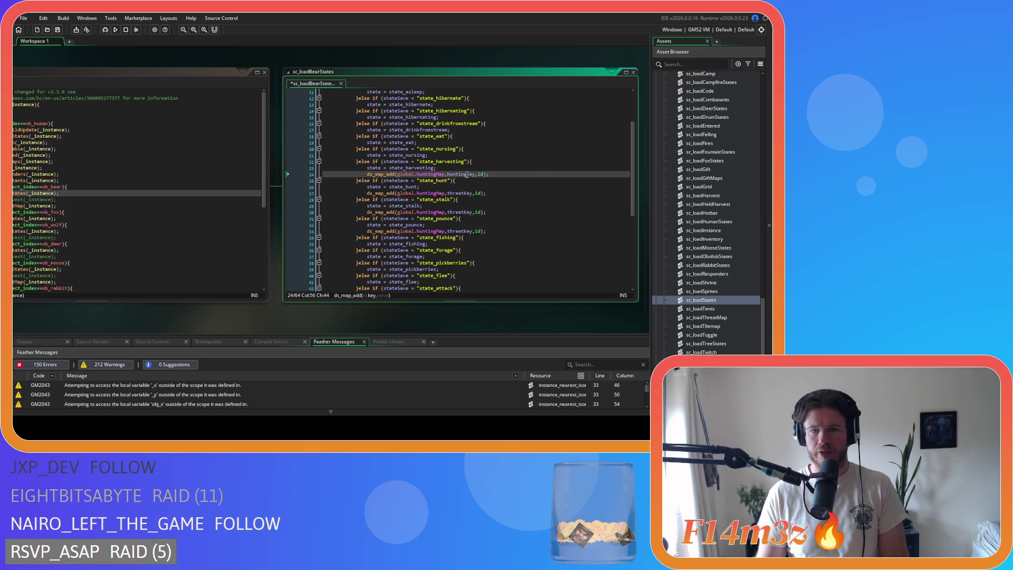
double_click(459, 193)
text(huntingKey)
Replace the remaining threatKey in the line 44 attack entry, then save and close sc_loadBearStates.
double_click(460, 212)
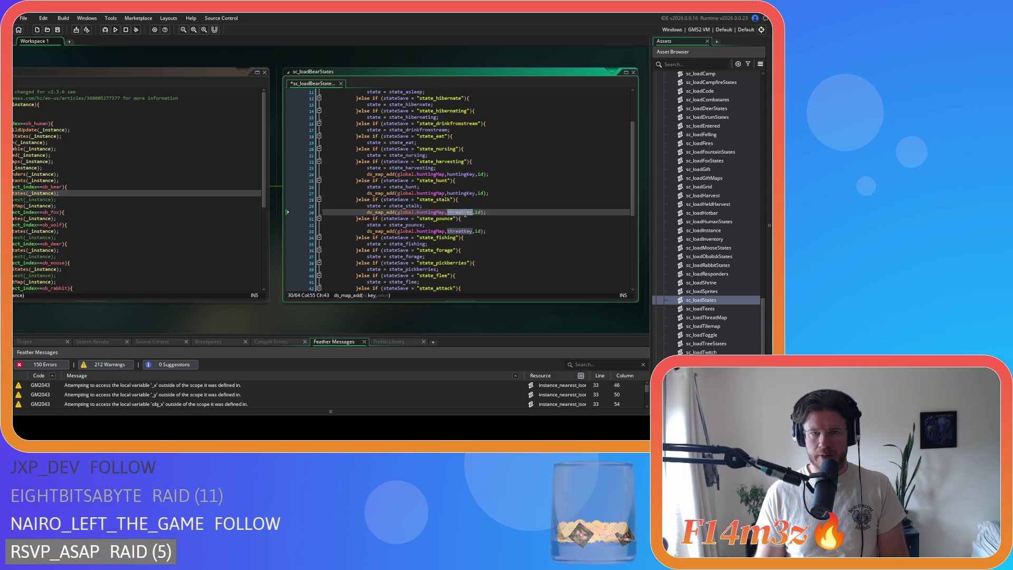
click(468, 231)
scroll(503, 230, down, 7)
click(463, 157)
double_click(462, 158)
text(huntingKey)
scroll(508, 258, up, 4)
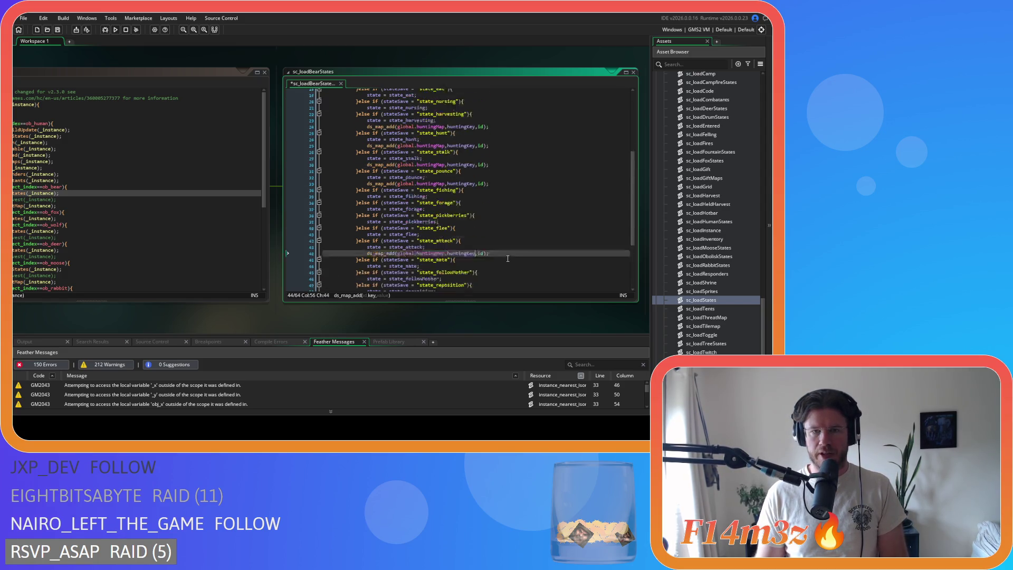
scroll(508, 259, up, 7)
key(ctrl+s)
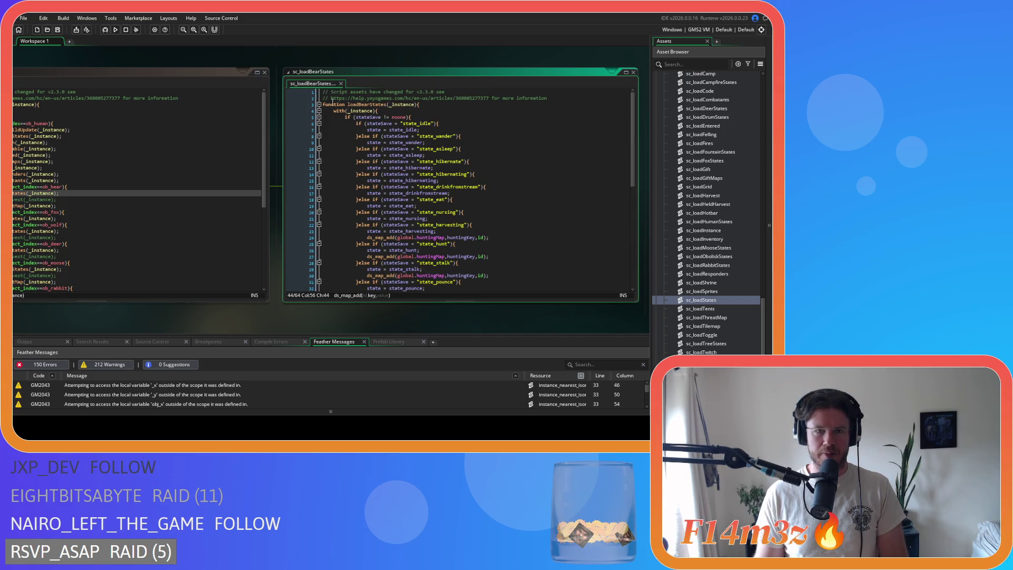
click(341, 83)
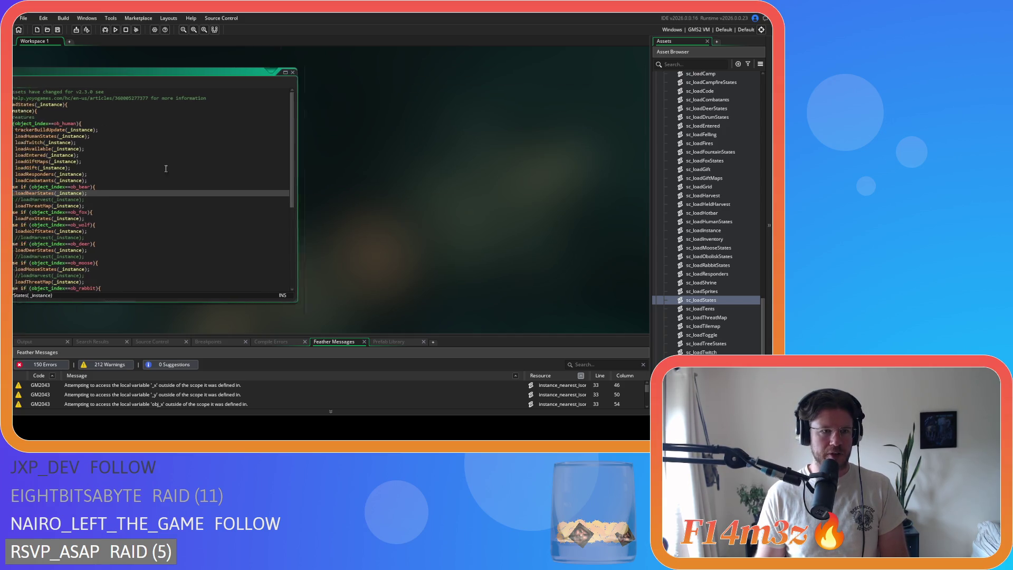
click(111, 218)
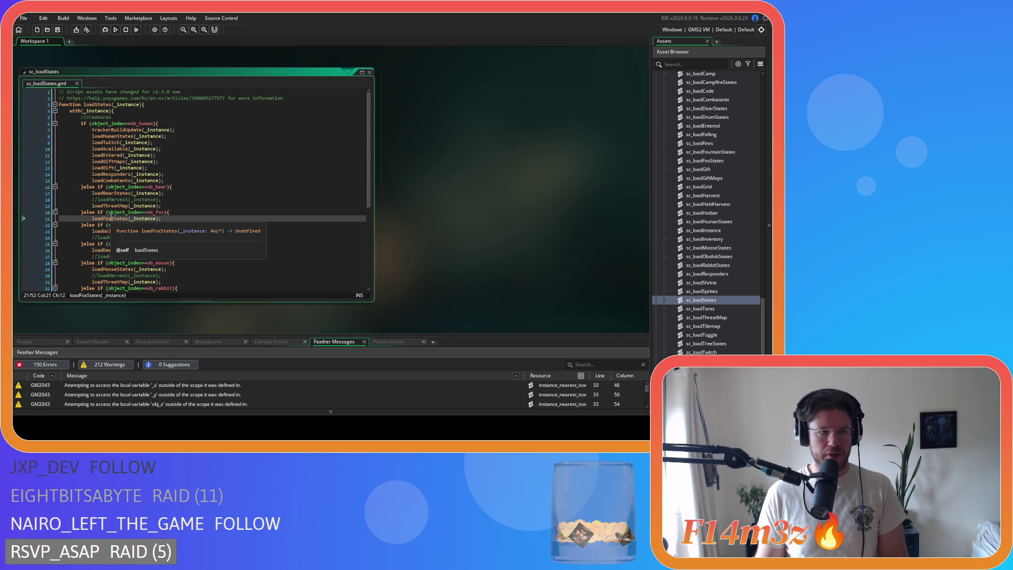
Replace all threatKey with huntingKey in sc_loadFoxStates and close it.
middle_click(112, 218)
click(473, 224)
key(ctrl+h)
text(huntingKey)
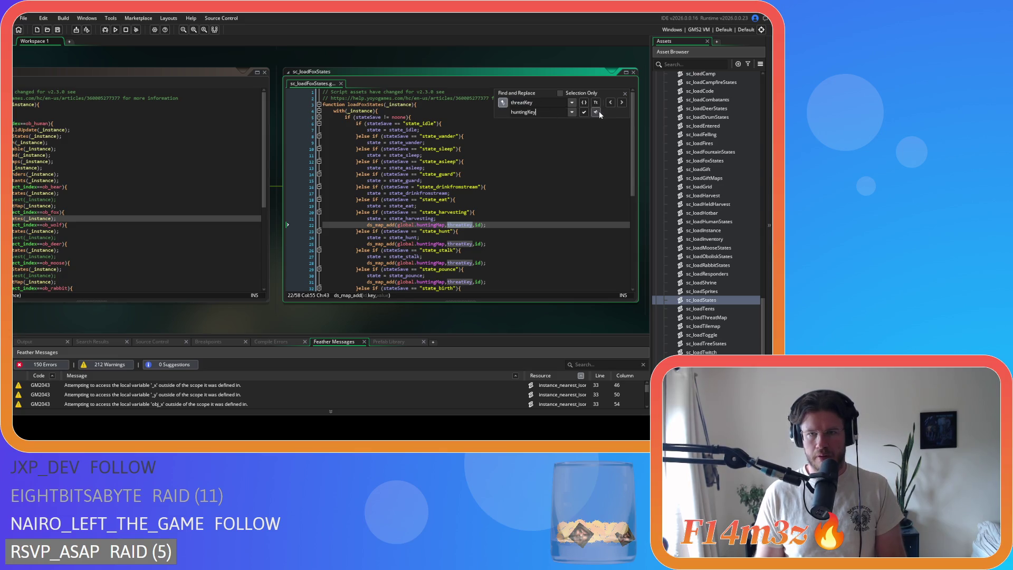
click(599, 112)
click(624, 93)
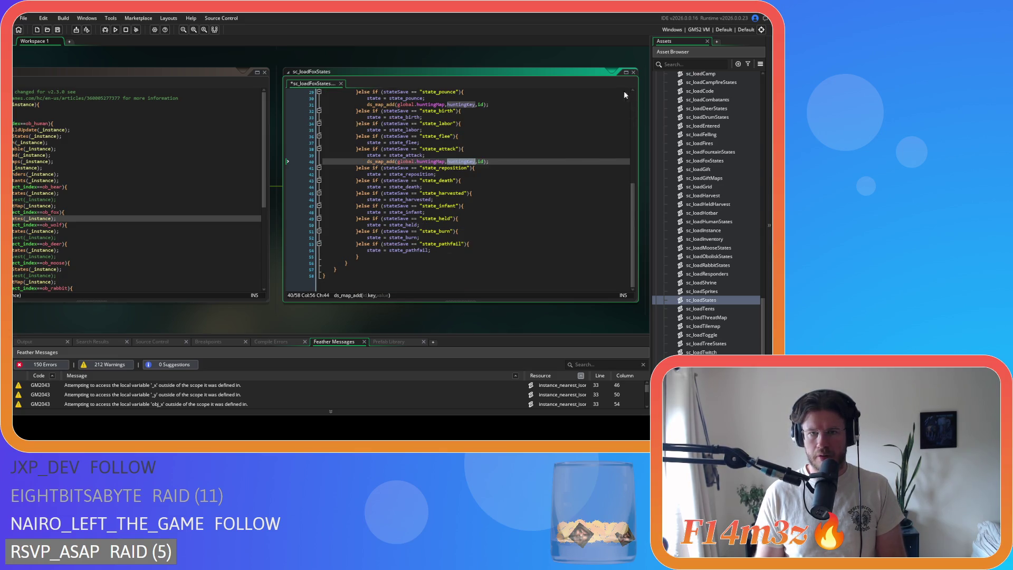
click(389, 136)
click(341, 83)
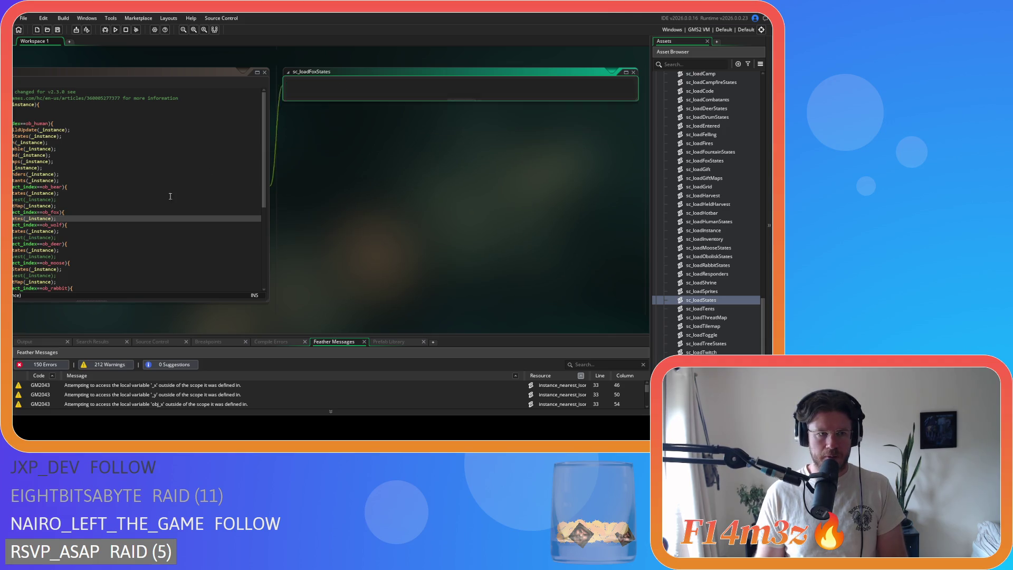
Replace all threatKey with huntingKey in sc_loadWolfStates, save, and close it.
middle_click(113, 231)
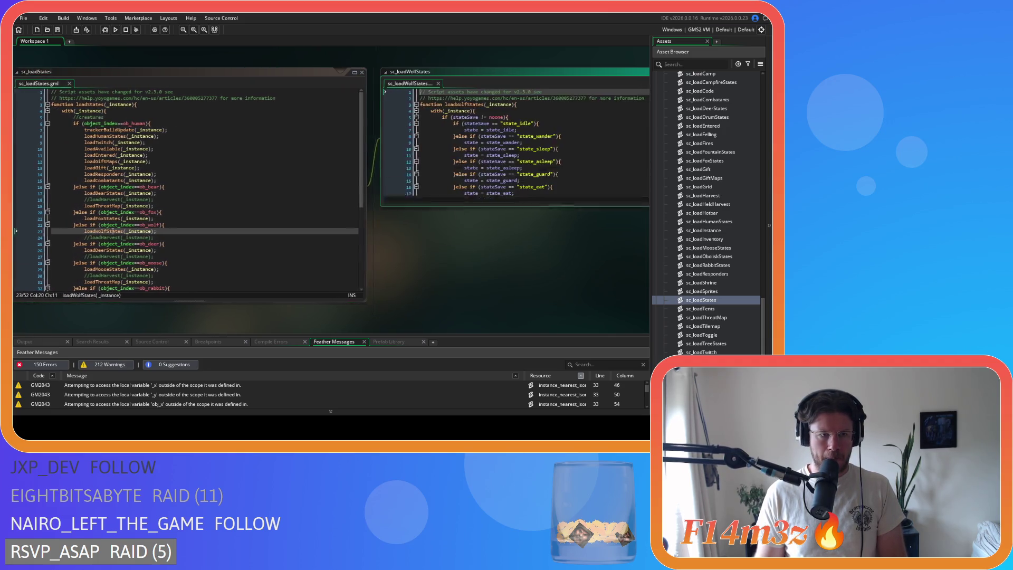
double_click(459, 212)
key(ctrl+f)
click(502, 102)
text(huntingKey)
click(596, 111)
click(624, 93)
key(End)
key(ctrl+s)
click(341, 83)
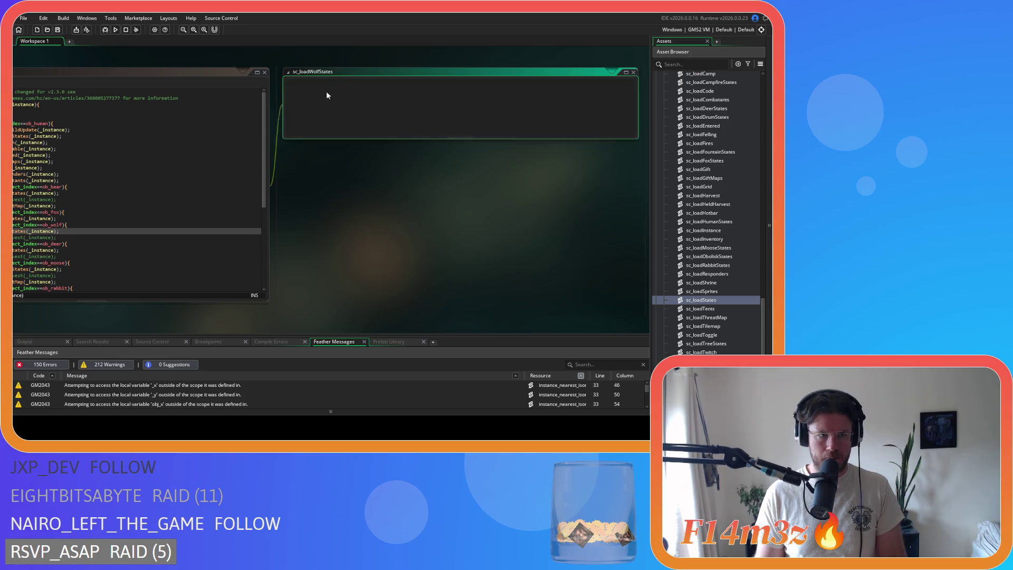
Glance at sc_loadDeerStates, close it, and open sc_loadMooseStates.
middle_click(125, 250)
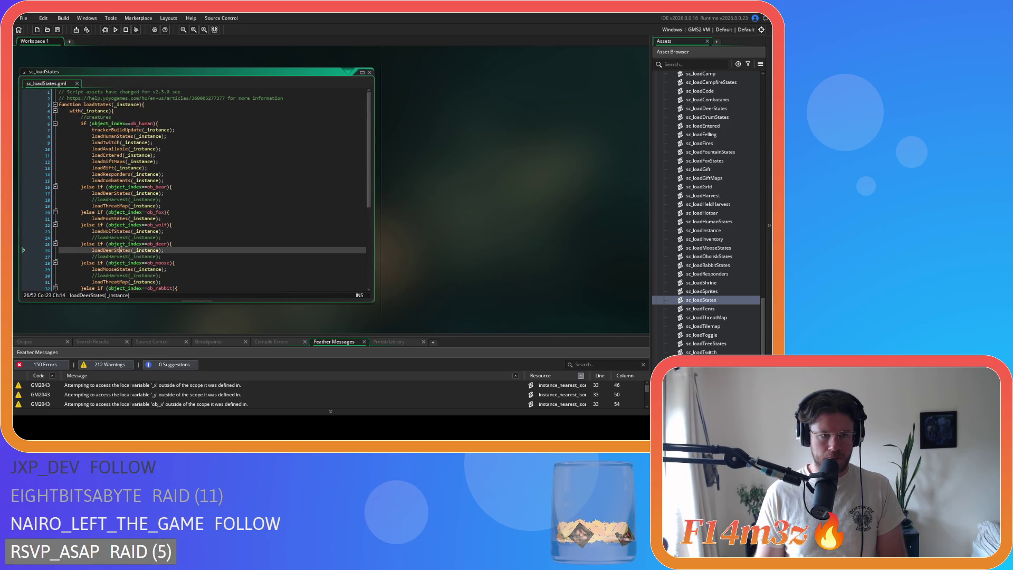
scroll(432, 252, down, 5)
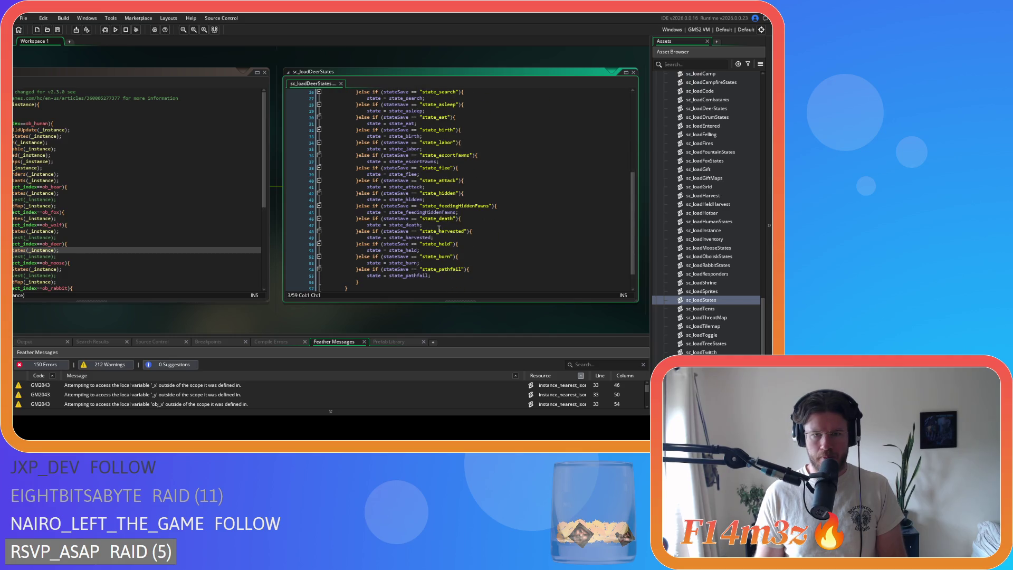
click(341, 83)
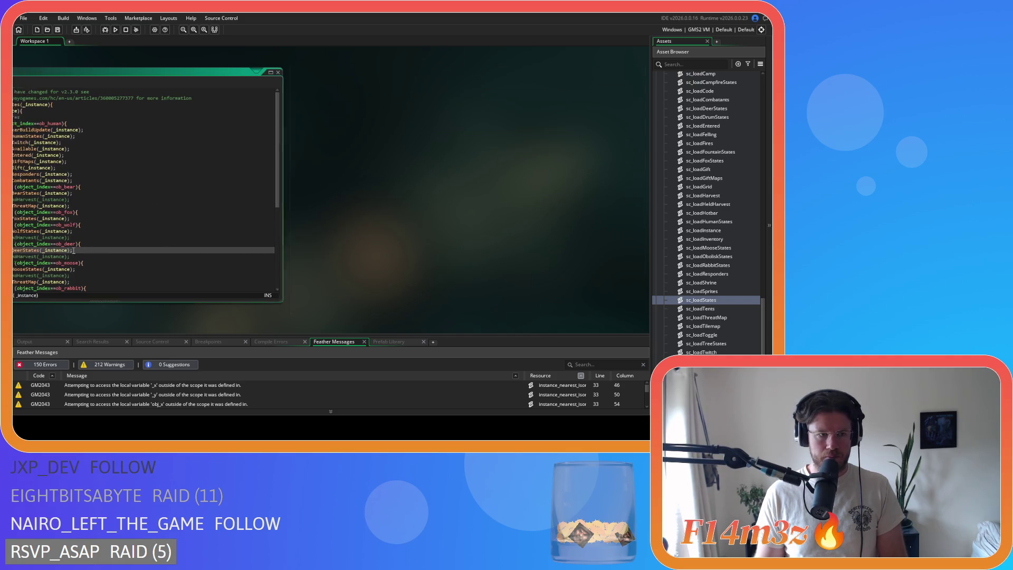
click(112, 269)
middle_click(113, 269)
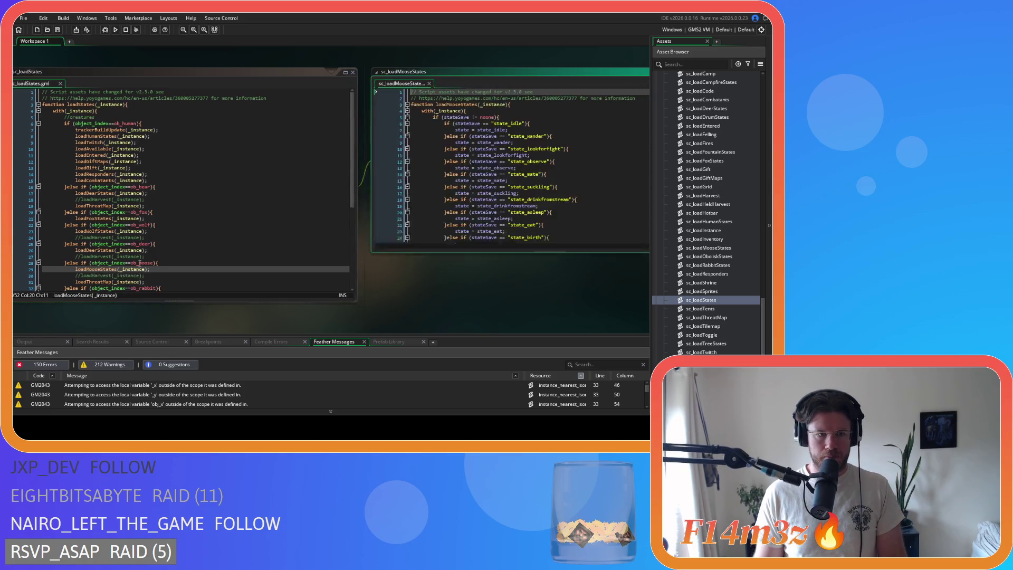
click(463, 209)
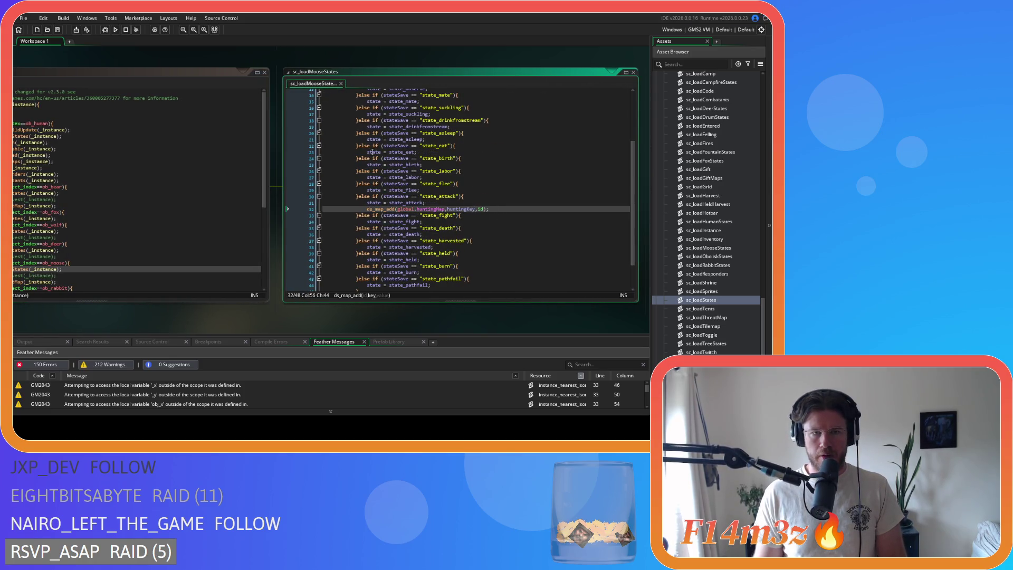
Close the sc_loadMooseStates and sc_loadStates script windows.
drag(296, 302, 295, 81)
middle_click(296, 80)
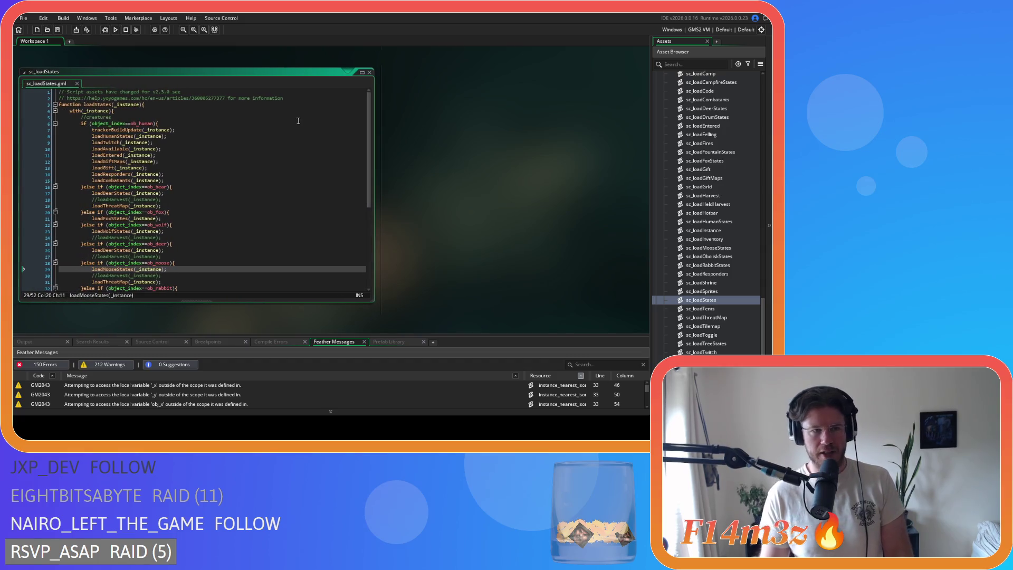
click(369, 72)
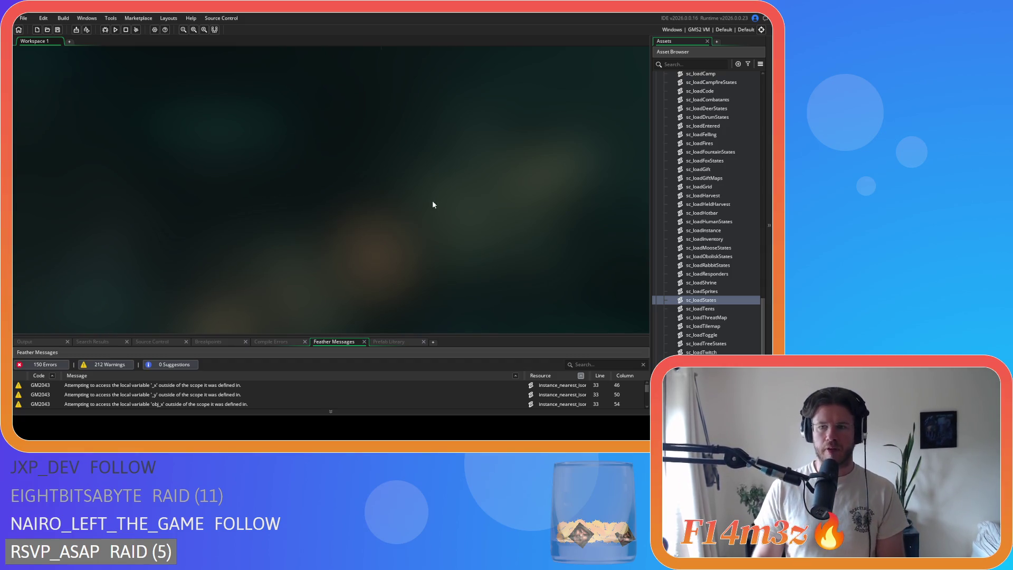
Collapse the Loading folder and reopen sc_bearConditions from Scripts > Conditions.
scroll(701, 250, up, 8)
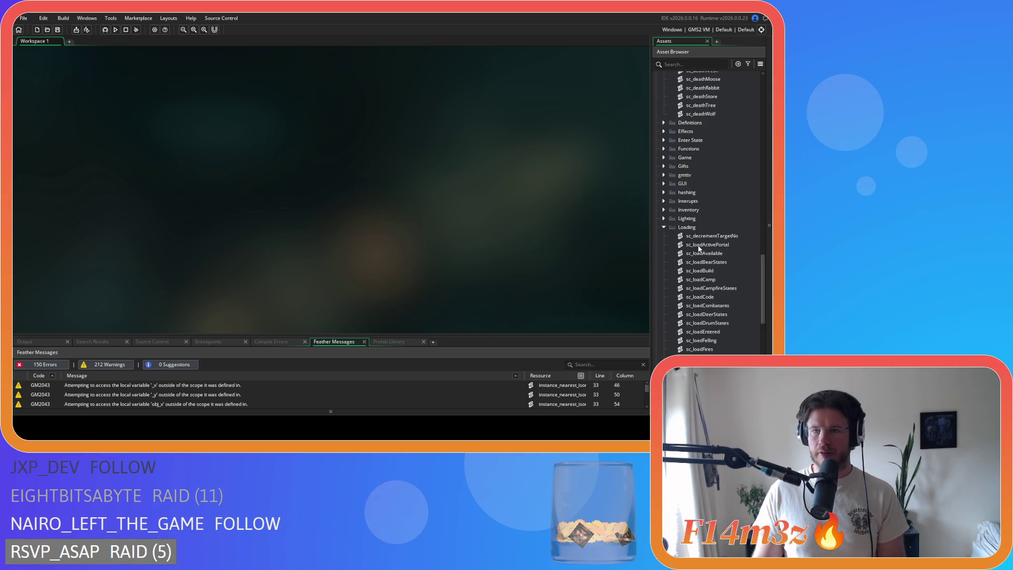
click(663, 227)
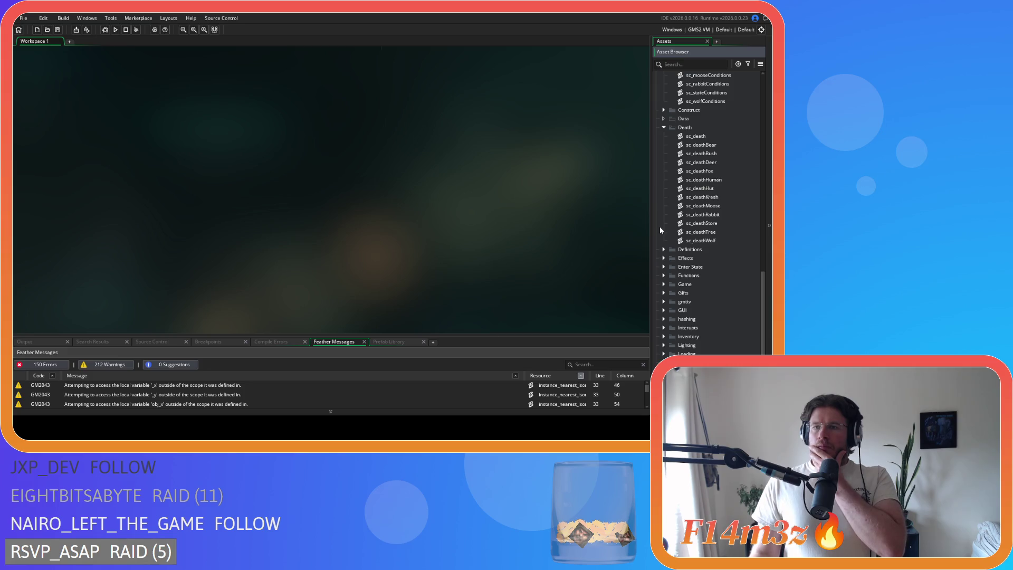
scroll(659, 227, up, 3)
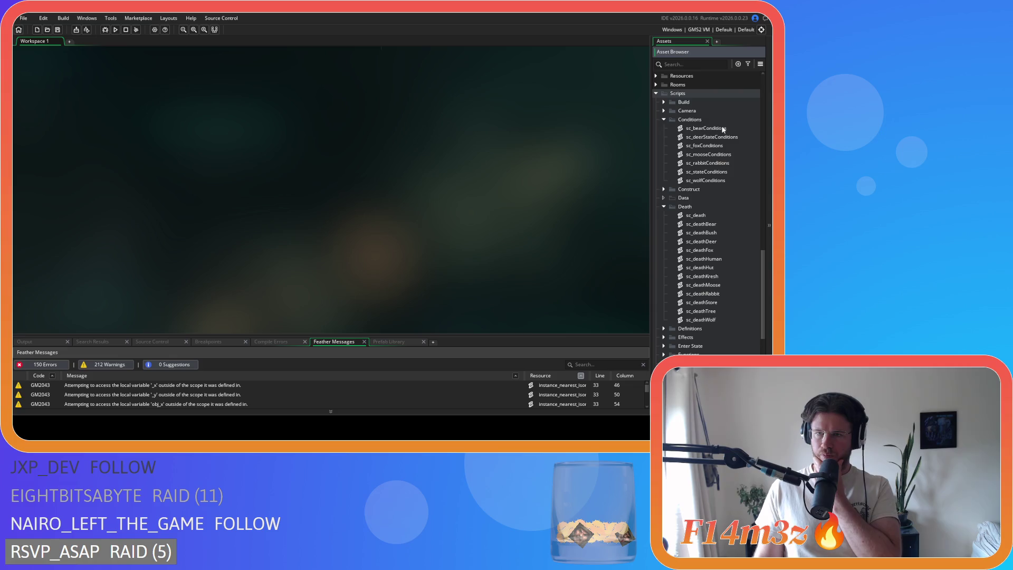
click(723, 128)
double_click(722, 128)
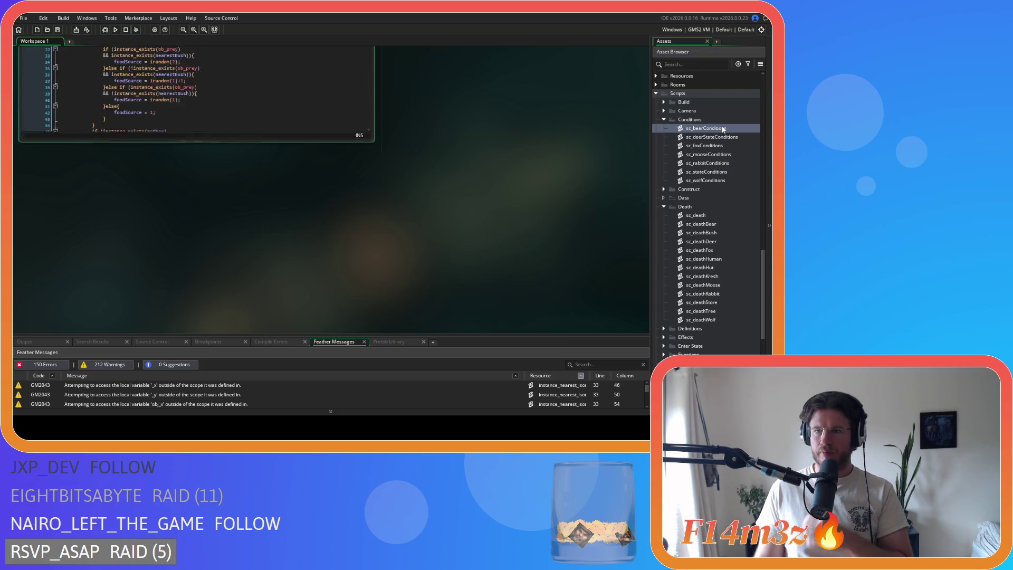
Copy the huntingMap ds_map_add line (line 22) from sc_loadFoxStates in the Loading folder.
scroll(726, 263, down, 8)
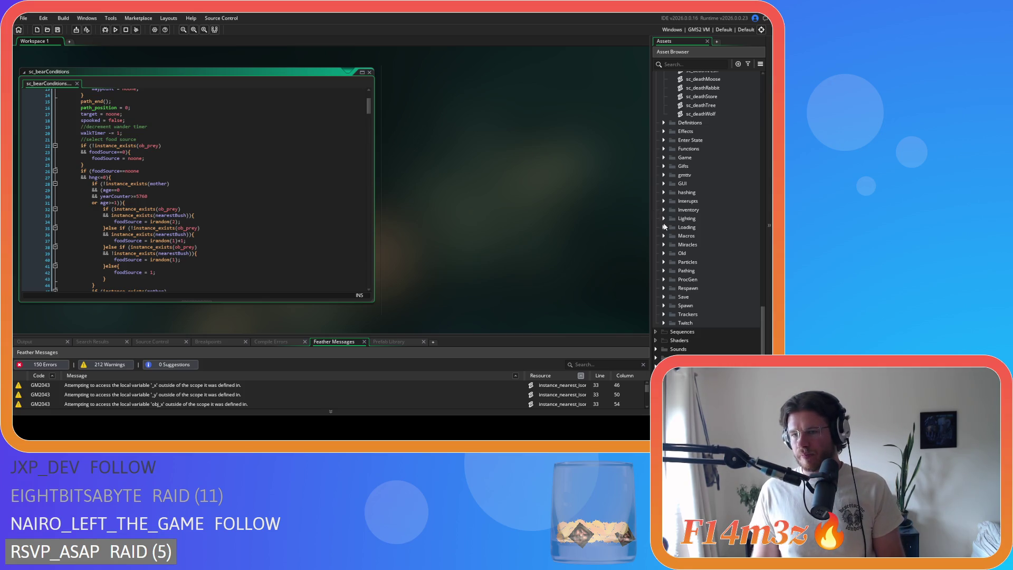
click(665, 227)
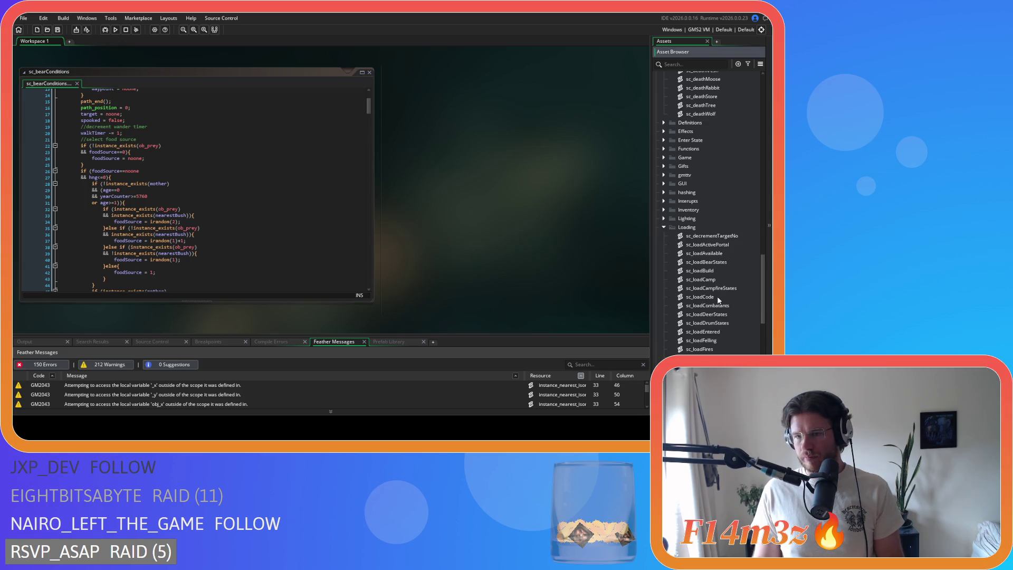
scroll(718, 298, down, 3)
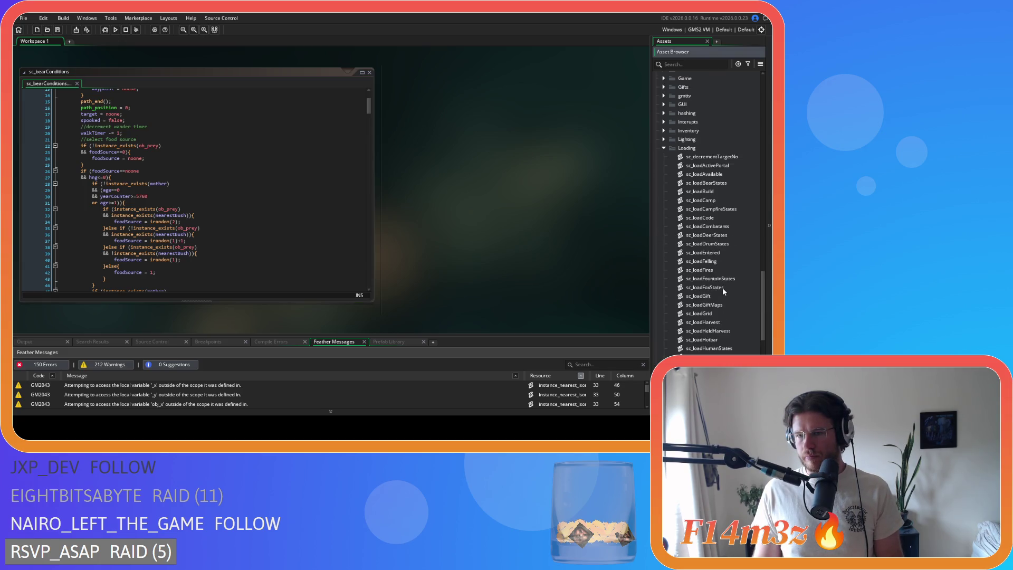
double_click(723, 287)
drag(236, 222, 108, 225)
right_click(111, 228)
click(135, 238)
Close the fox states script and scroll sc_bearConditions to its attack block.
click(370, 72)
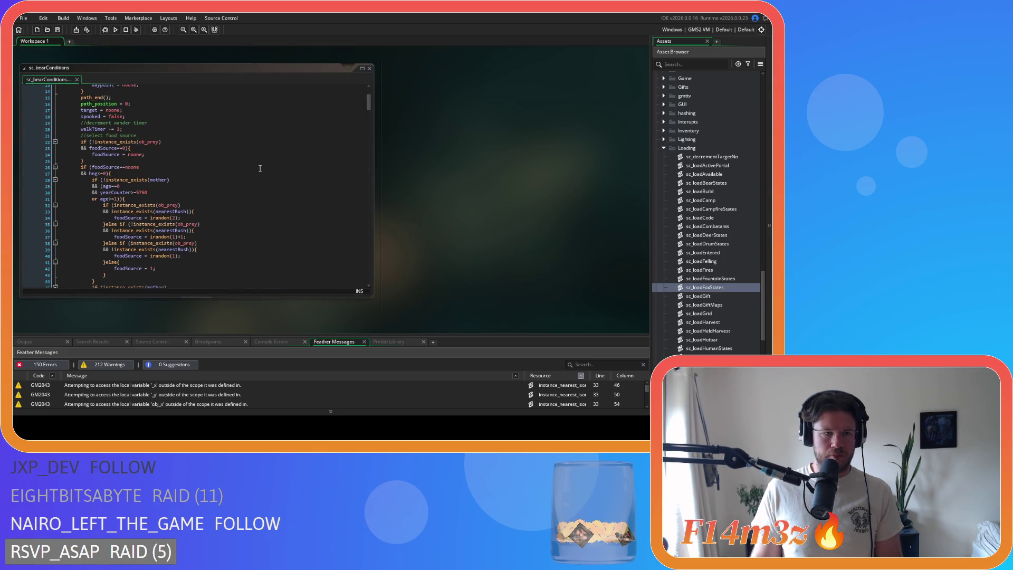
click(260, 168)
scroll(243, 136, down, 4)
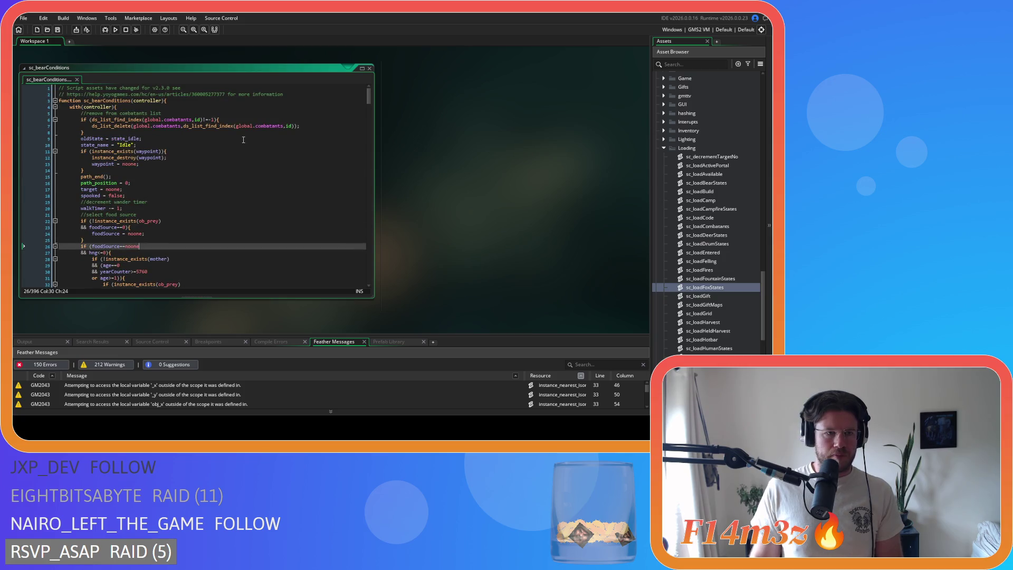
scroll(238, 164, up, 3)
scroll(236, 166, up, 3)
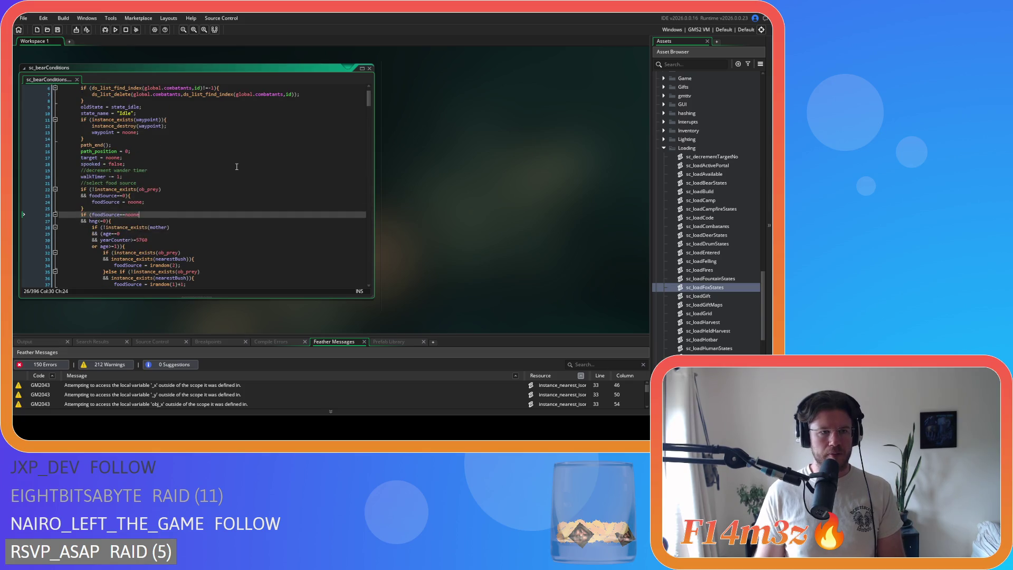
scroll(237, 166, down, 9)
scroll(237, 166, down, 10)
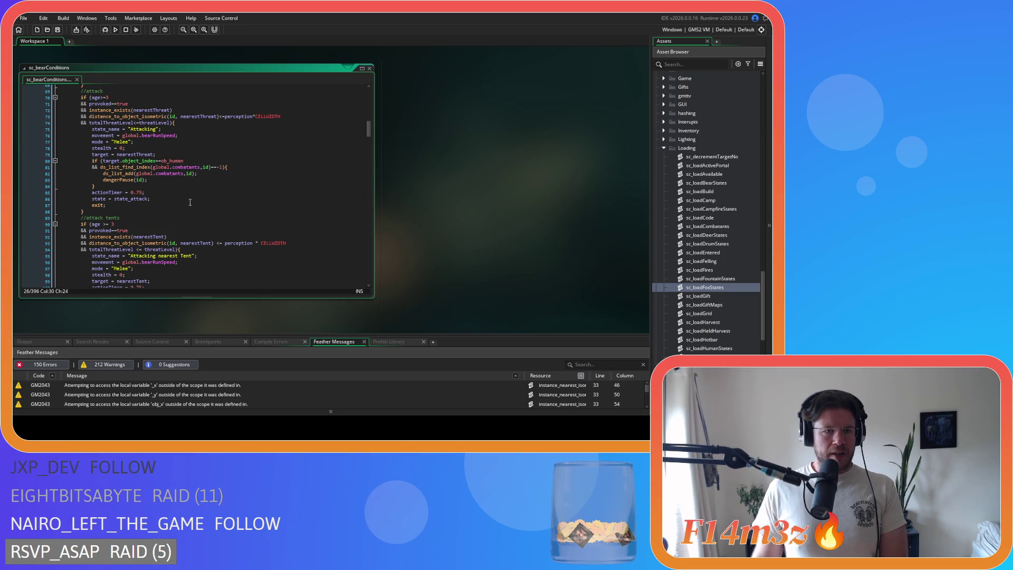
mouse_move(188, 173)
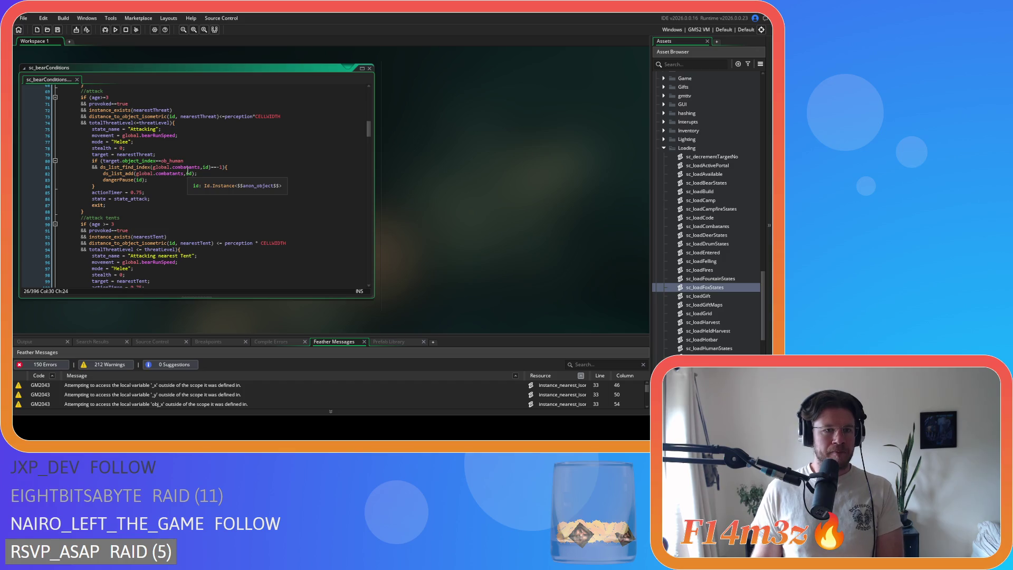
Paste the huntingMap ds_map_add line as a new line after line 74.
click(190, 123)
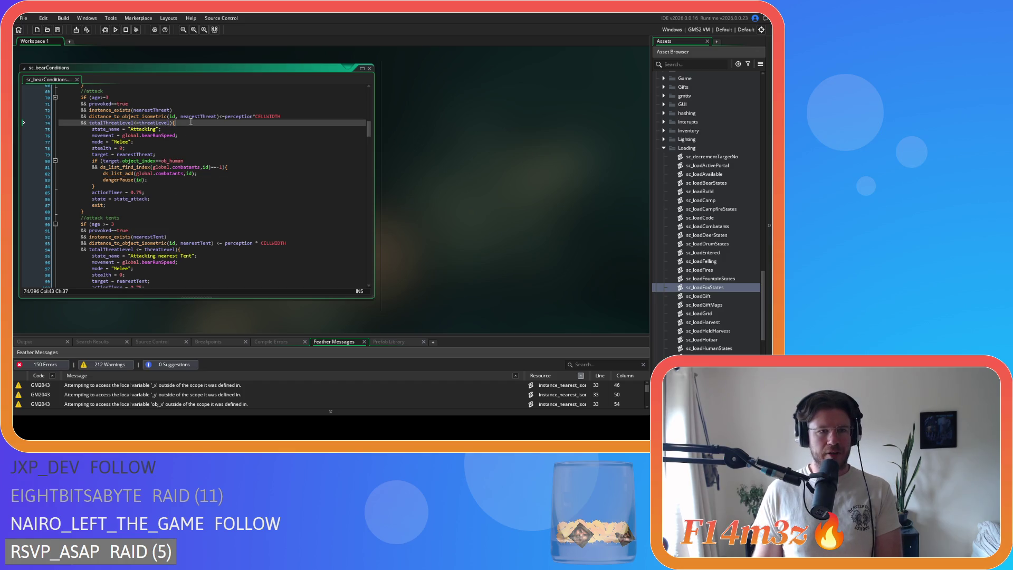
key(Return)
key(ctrl+v)
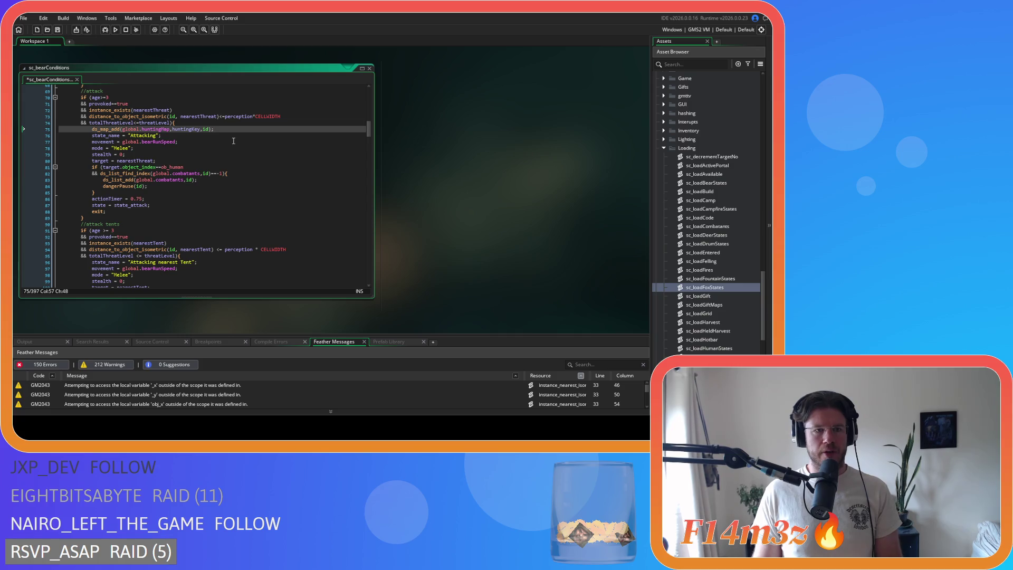
scroll(226, 161, down, 4)
Remove the extra spaces around <=, the multiplication, and before nearestTent on line 94.
click(195, 179)
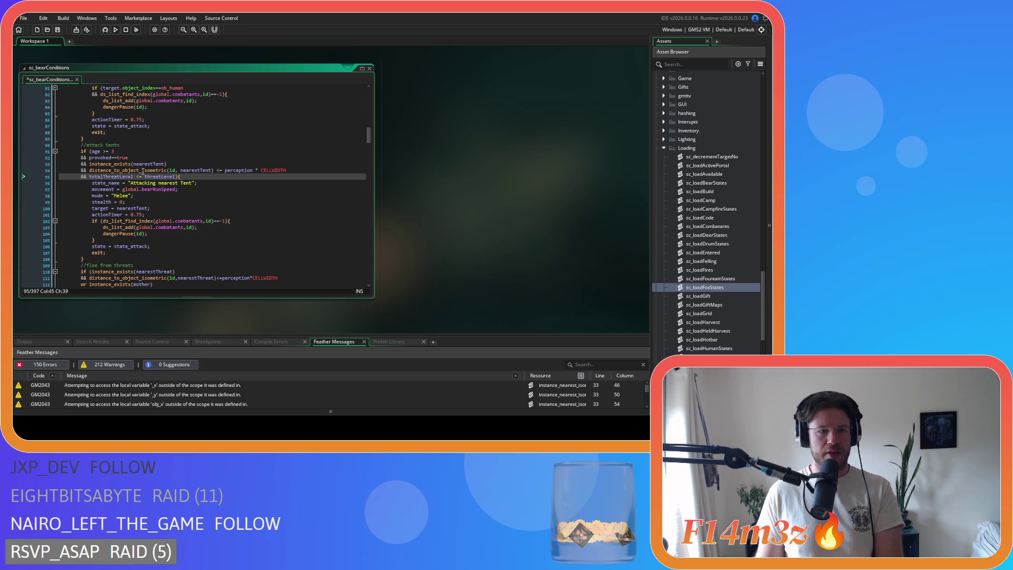
click(212, 170)
key(Delete)
key(Right)
key(Right)
key(Delete)
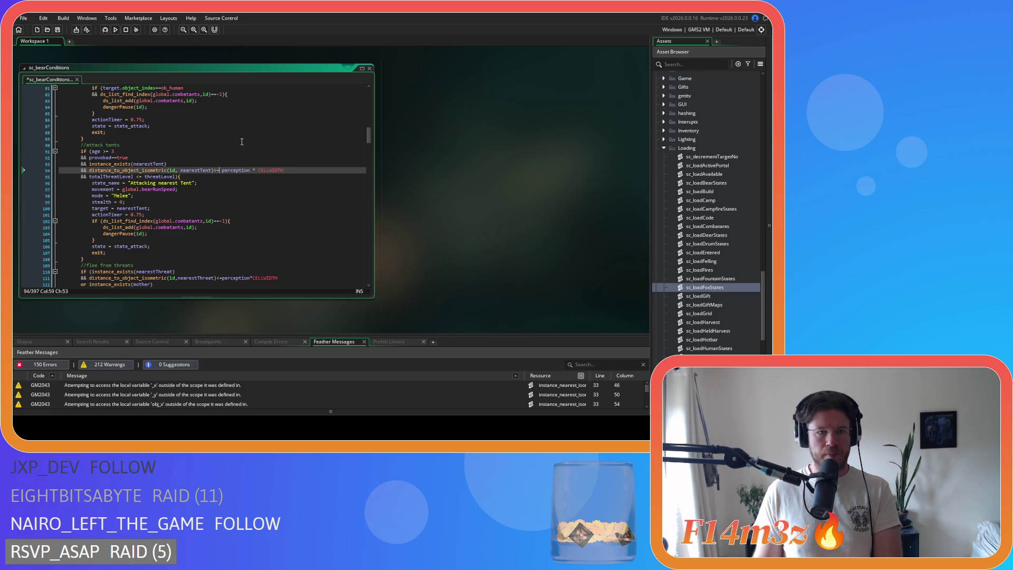
key(BackSpace)
key(Right)
key(Delete)
click(179, 170)
key(Delete)
Tighten the <= comparison on line 95, paste the ds_map_add line after it, and save.
click(132, 176)
key(Delete)
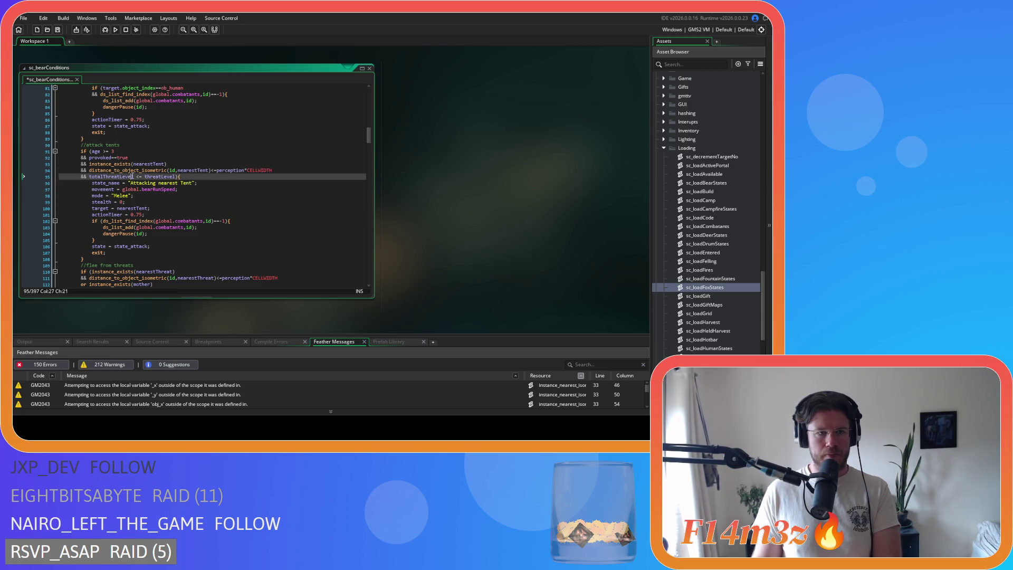
key(Right)
key(Right)
key(Delete)
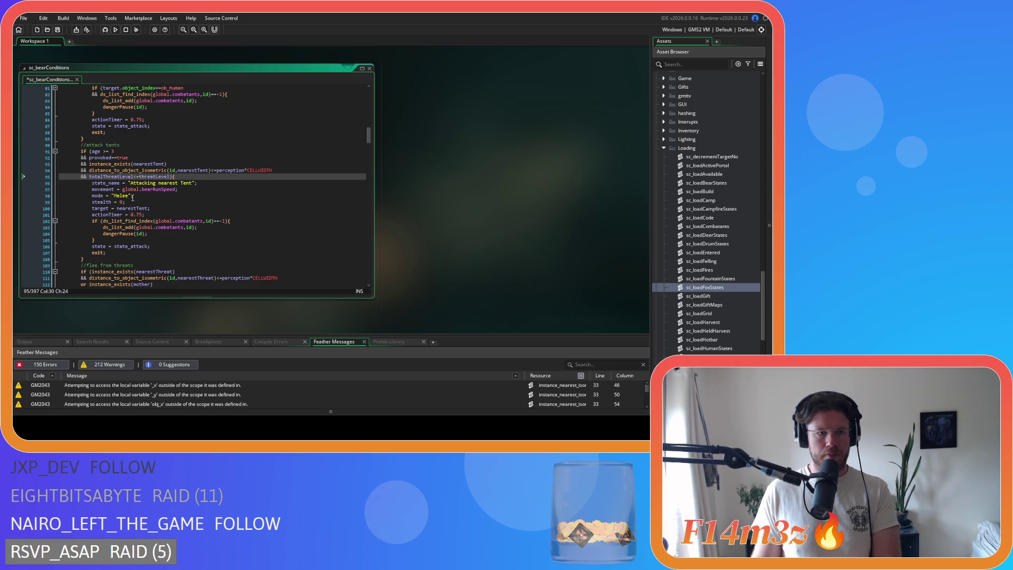
key(Return)
key(ctrl+v)
key(ctrl+s)
Scroll down to the harvest kill block's ds_map_add line at line 214.
scroll(210, 173, down, 4)
scroll(210, 173, down, 3)
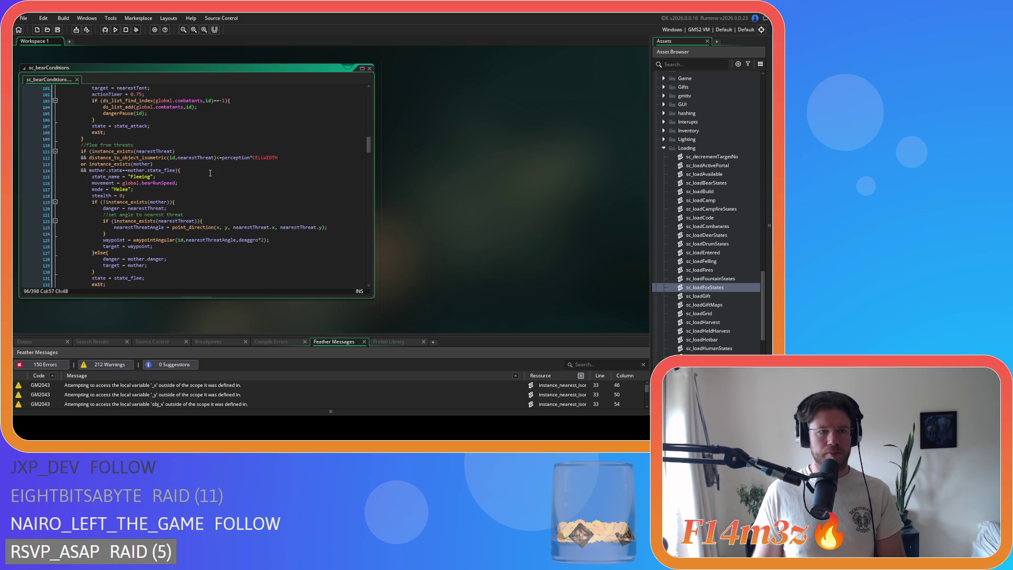
scroll(210, 173, up, 4)
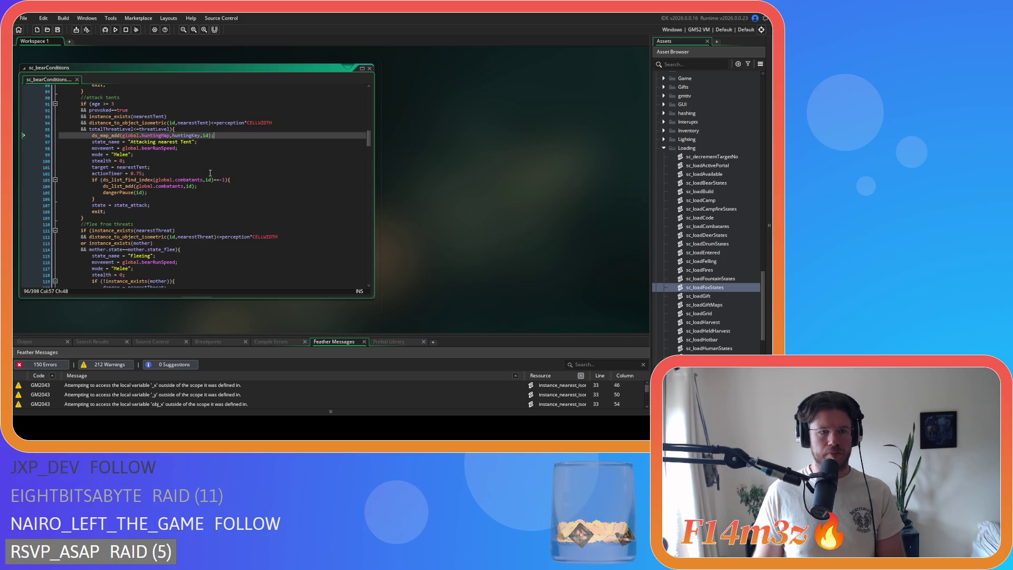
scroll(210, 173, down, 15)
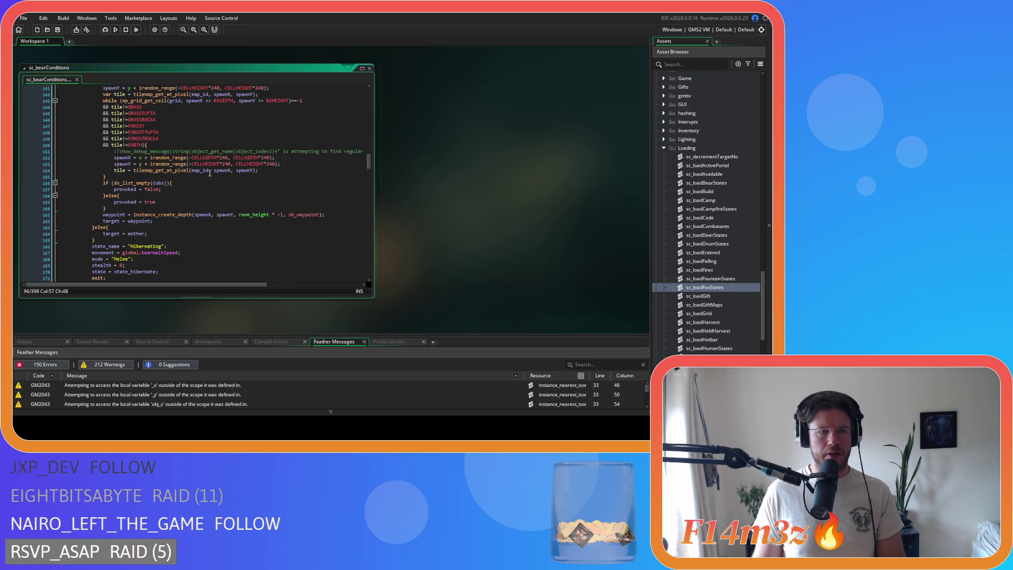
scroll(210, 173, down, 7)
scroll(209, 173, down, 10)
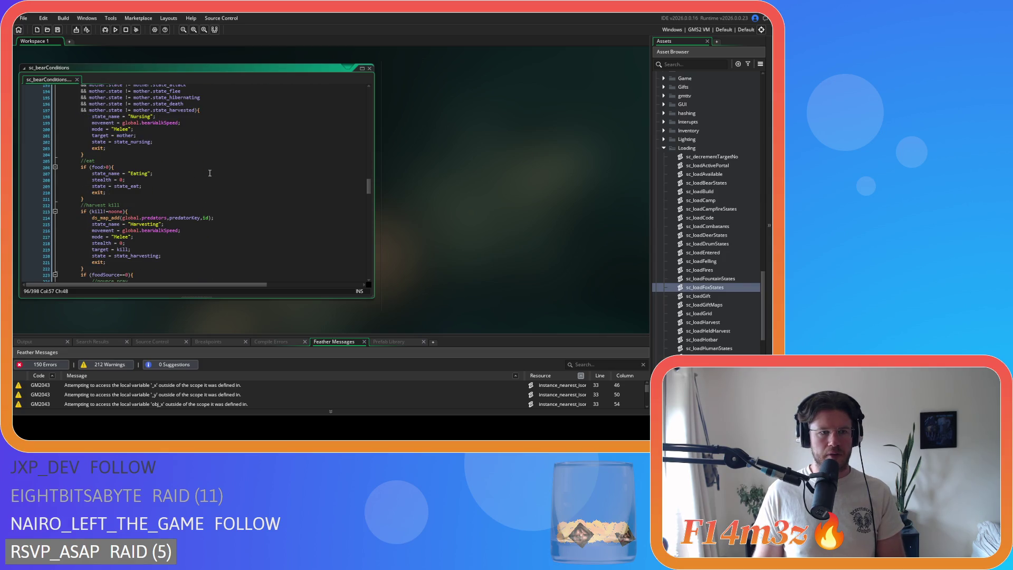
scroll(159, 181, down, 1)
click(237, 202)
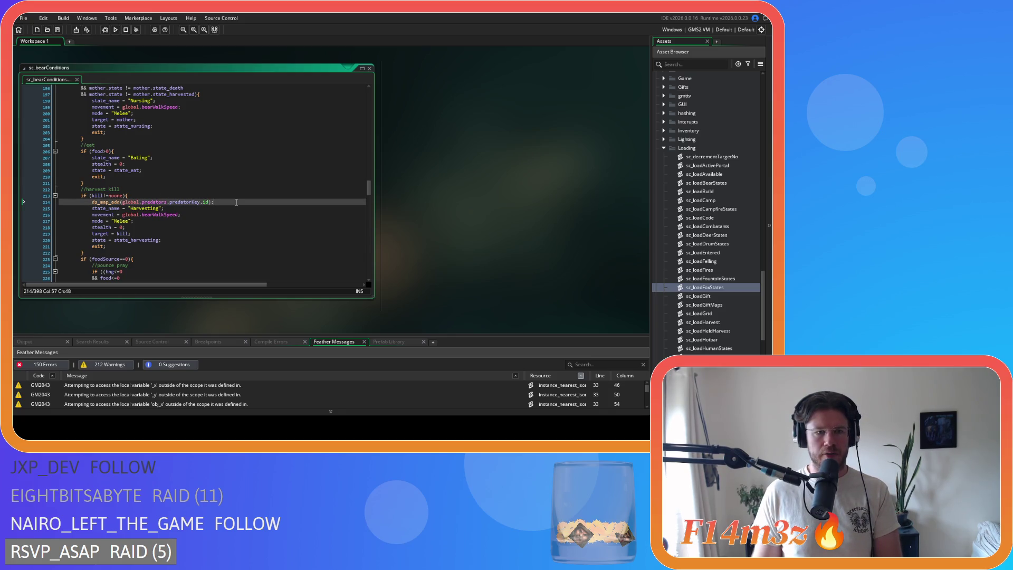
Switch line 214 to global.huntingMap and huntingKey, and add a blank line after the pounce condition.
key(ctrl+z)
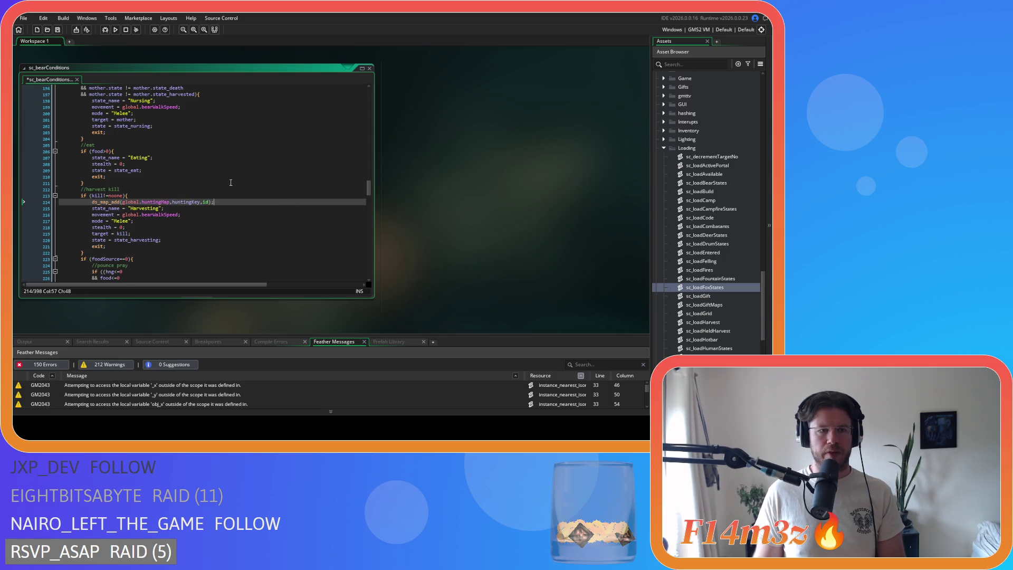
scroll(231, 182, down, 4)
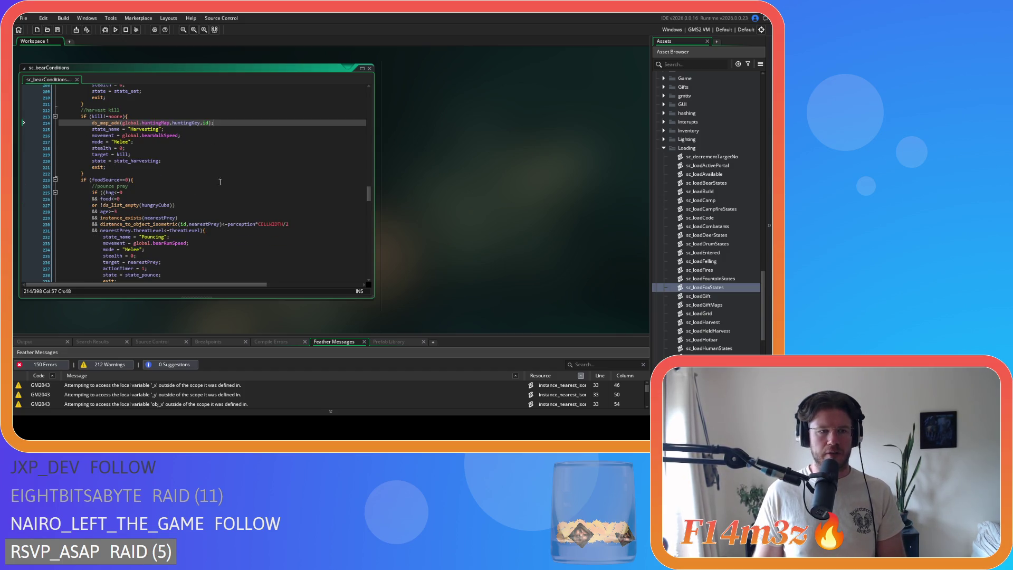
scroll(157, 184, up, 2)
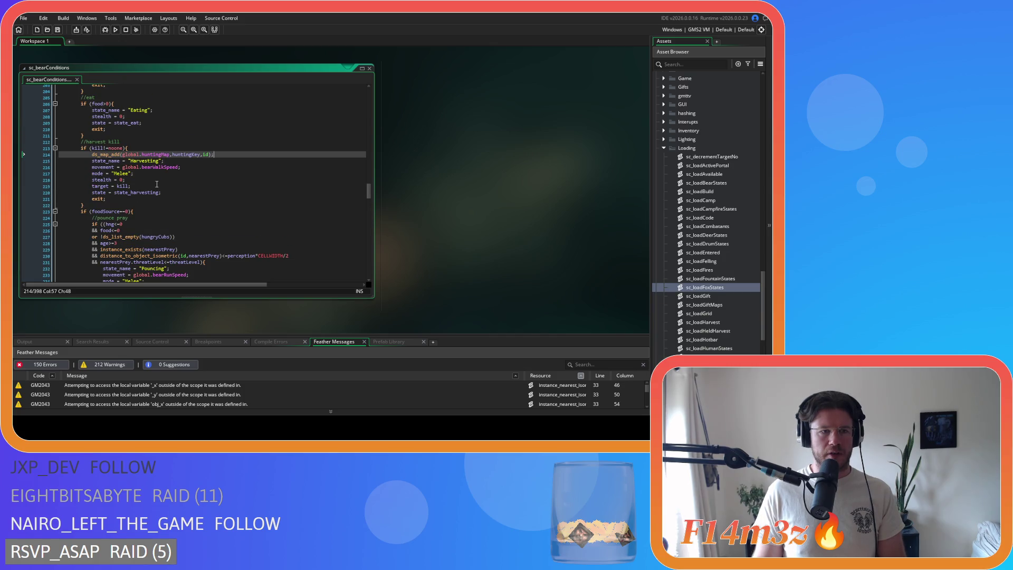
scroll(156, 184, down, 5)
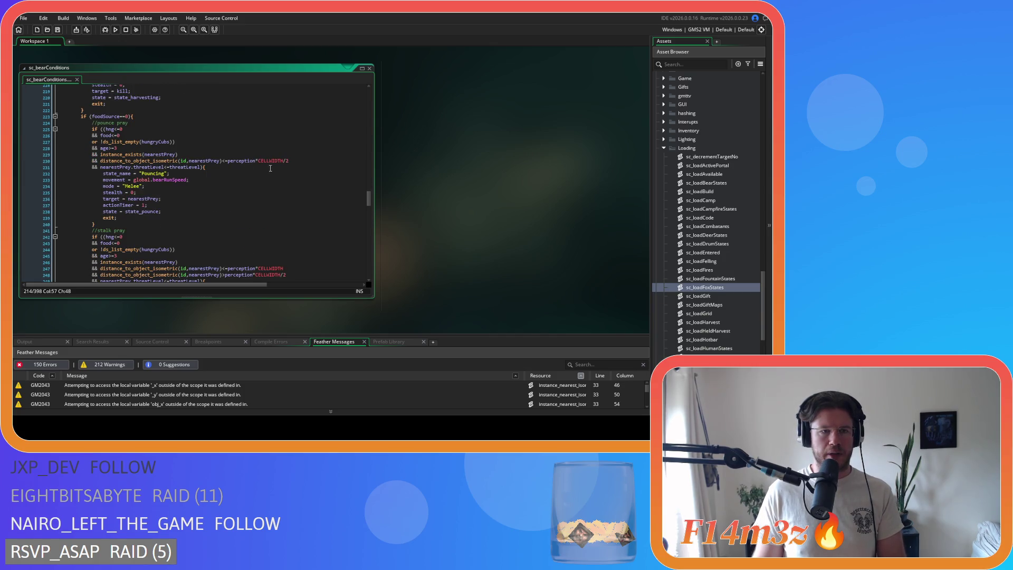
click(228, 166)
key(Return)
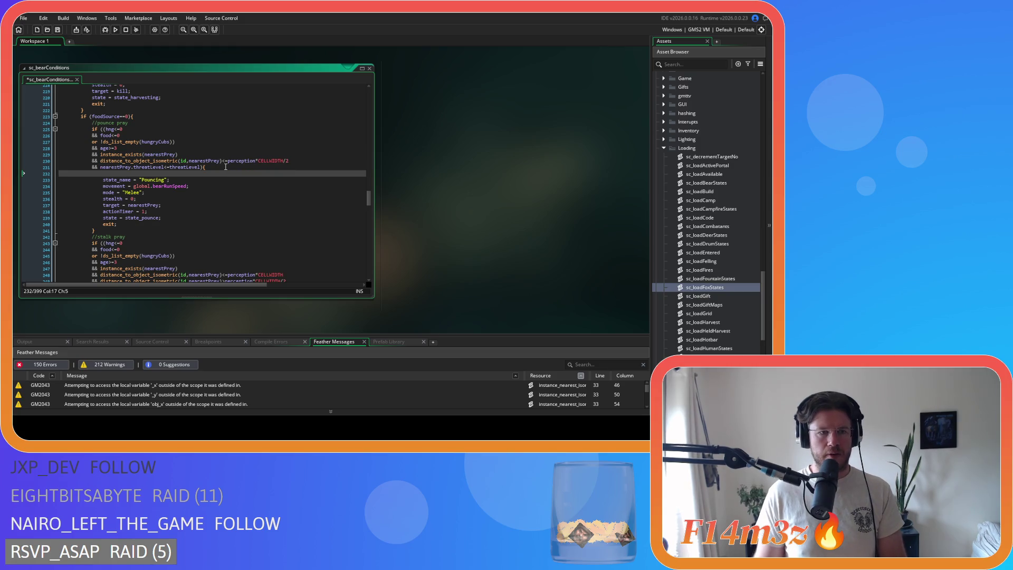
Paste the ds_map_add line after lines 250 and 265 in the stalk and hunt branches, then save.
scroll(226, 166, down, 5)
click(211, 193)
key(Return)
text(ds_map_add(global.huntingMap,huntingKey,id);)
scroll(211, 192, down, 6)
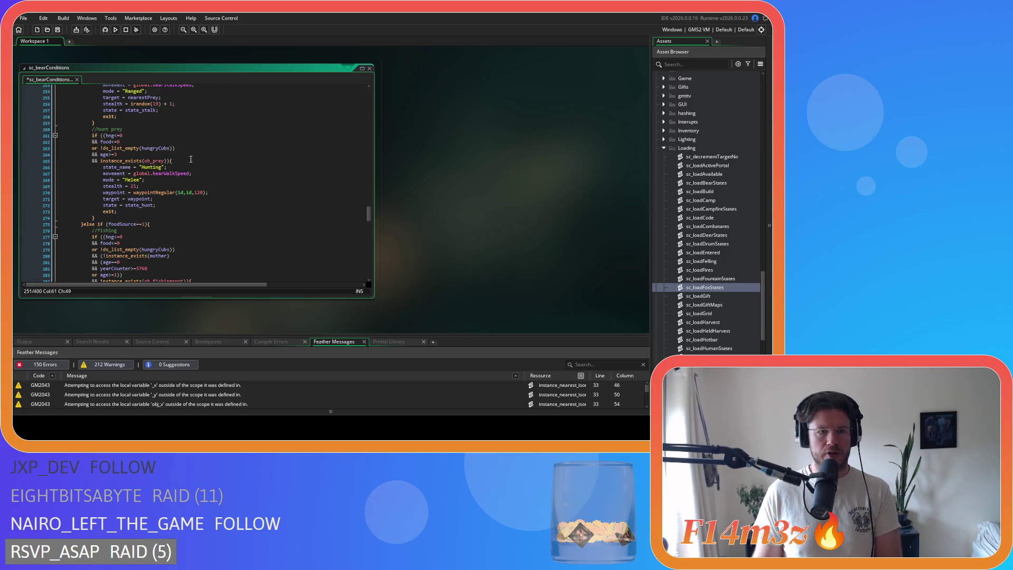
click(191, 160)
key(Return)
text(ds_map_add(global.huntingMap,huntingKey,id);)
key(ctrl+s)
Collapse the Loading folder in the asset browser.
scroll(193, 159, down, 4)
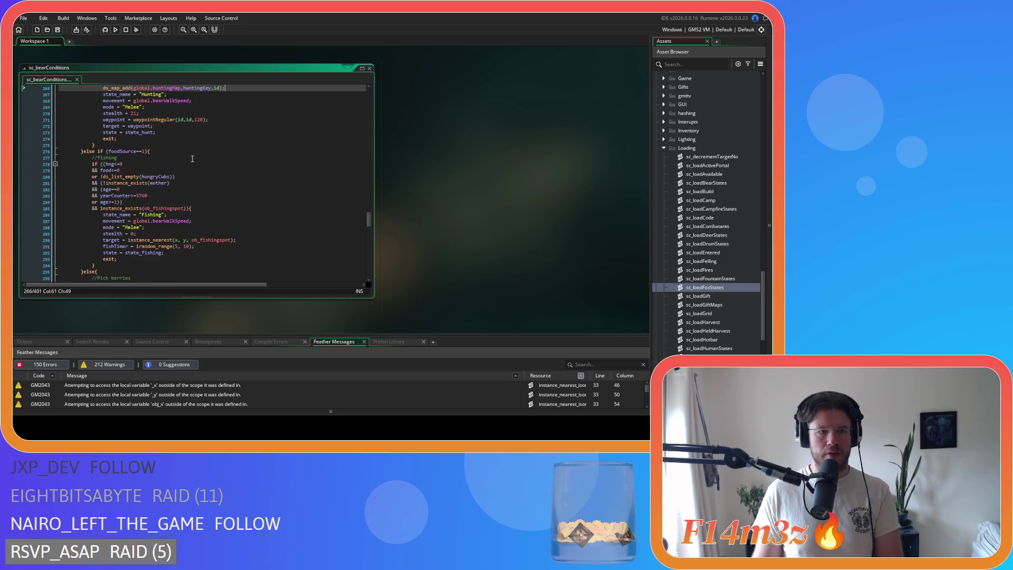
scroll(192, 158, down, 17)
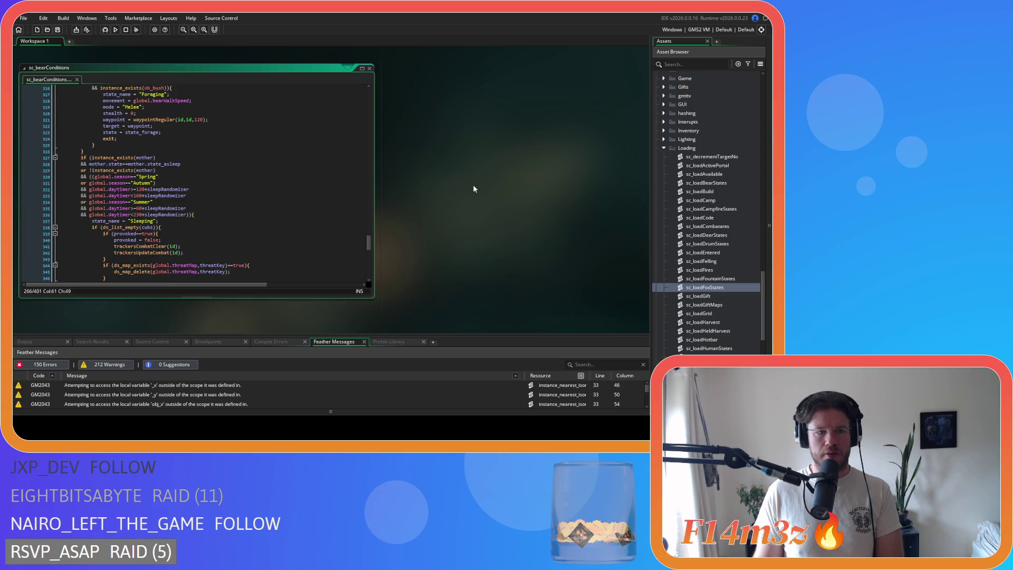
click(664, 148)
scroll(707, 175, up, 5)
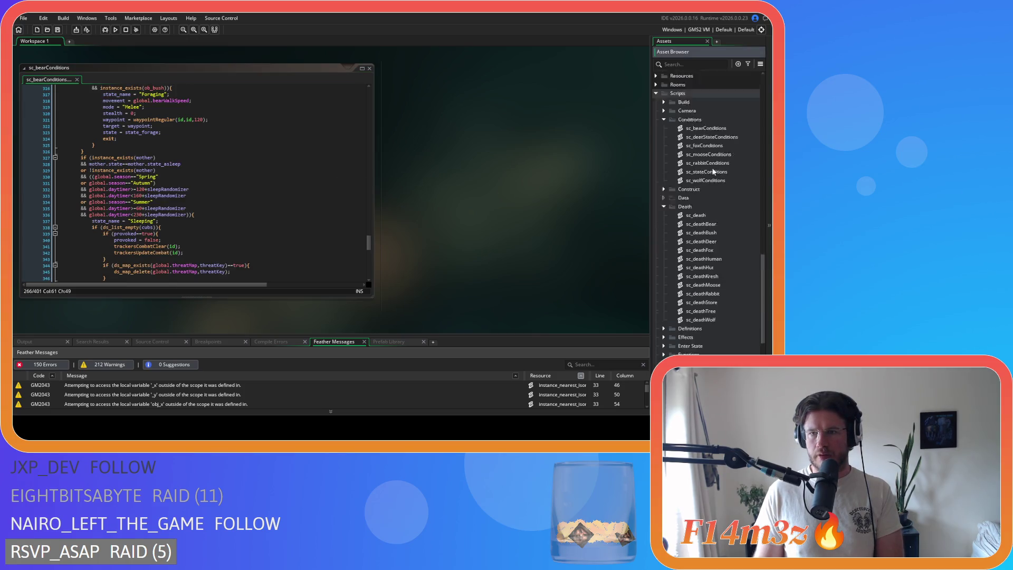
Collapse the Death folder, open sc_foxConditions, and join the opening brace onto line 31.
click(664, 238)
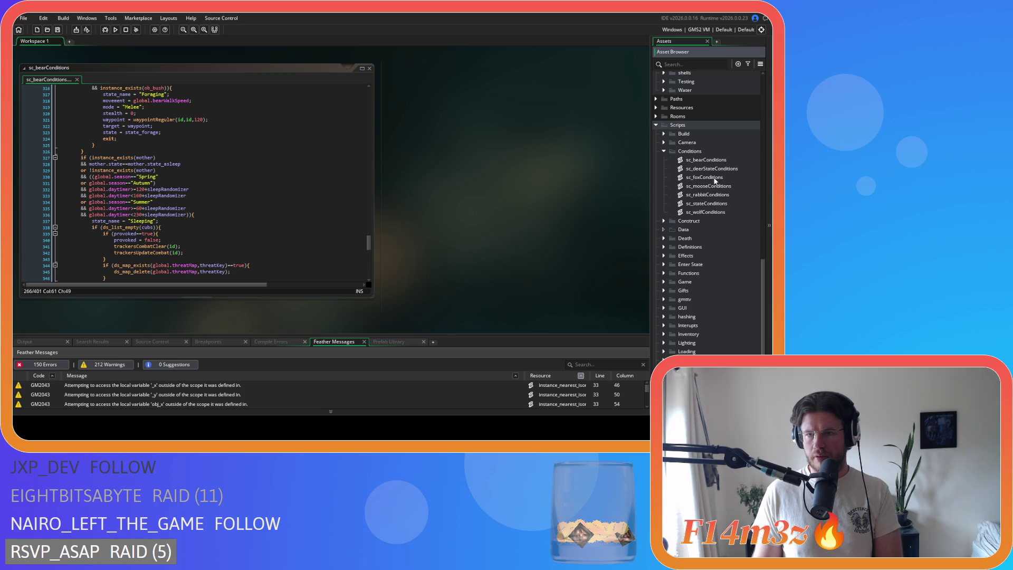
double_click(721, 177)
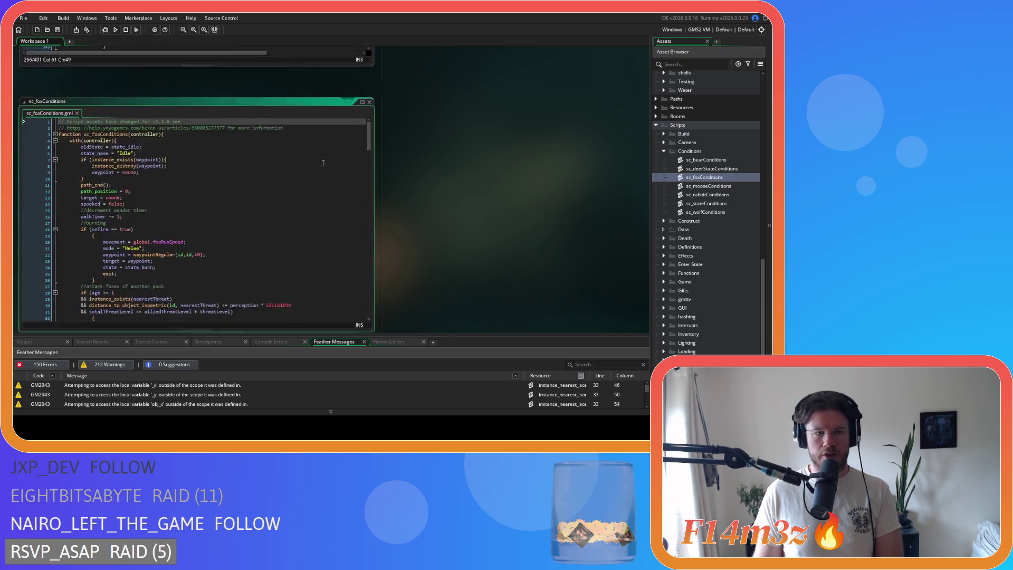
scroll(206, 148, down, 3)
scroll(206, 148, down, 5)
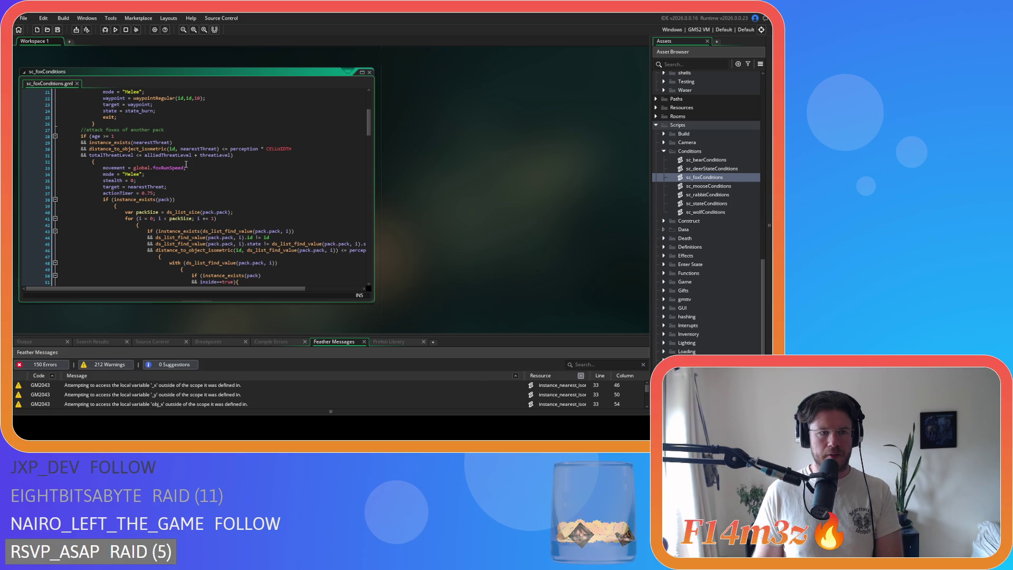
click(92, 163)
key(BackSpace)
key(BackSpace)
key(BackSpace)
Unindent the attack block and join the stray braces onto lines 37 and 39.
scroll(93, 169, down, 14)
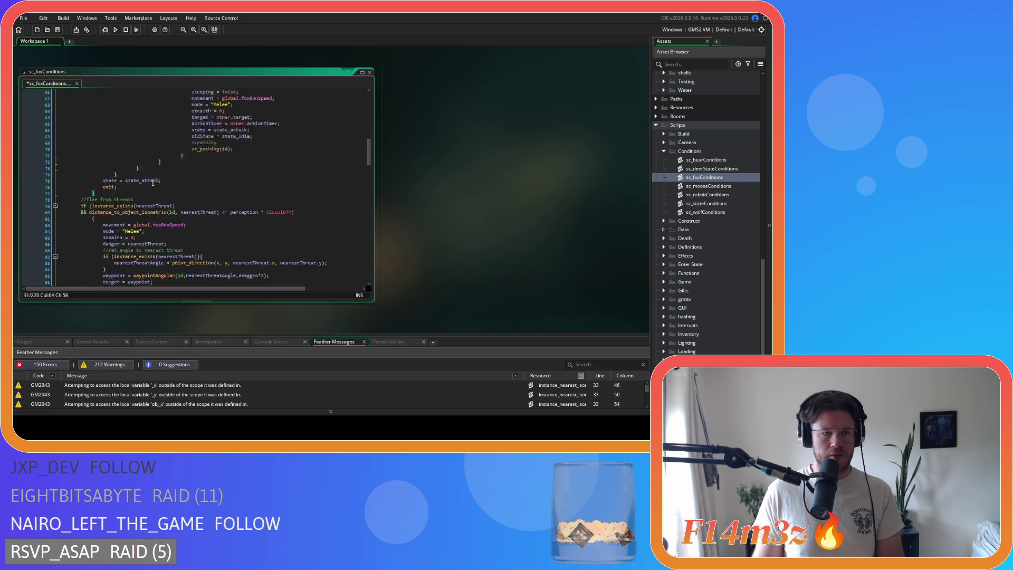
mouse_move(92, 177)
mouse_down()
mouse_move(58, 160)
mouse_move(52, 89)
mouse_move(47, 163)
mouse_up()
key(shift+Tab)
click(223, 192)
key(Delete)
key(Delete)
key(Delete)
scroll(223, 191, down, 4)
drag(67, 185, 59, 120)
key(shift+Tab)
click(112, 134)
key(BackSpace)
key(BackSpace)
key(BackSpace)
Join the brace onto line 43, unindent the following blocks, and remove the extra brace line.
scroll(159, 158, down, 10)
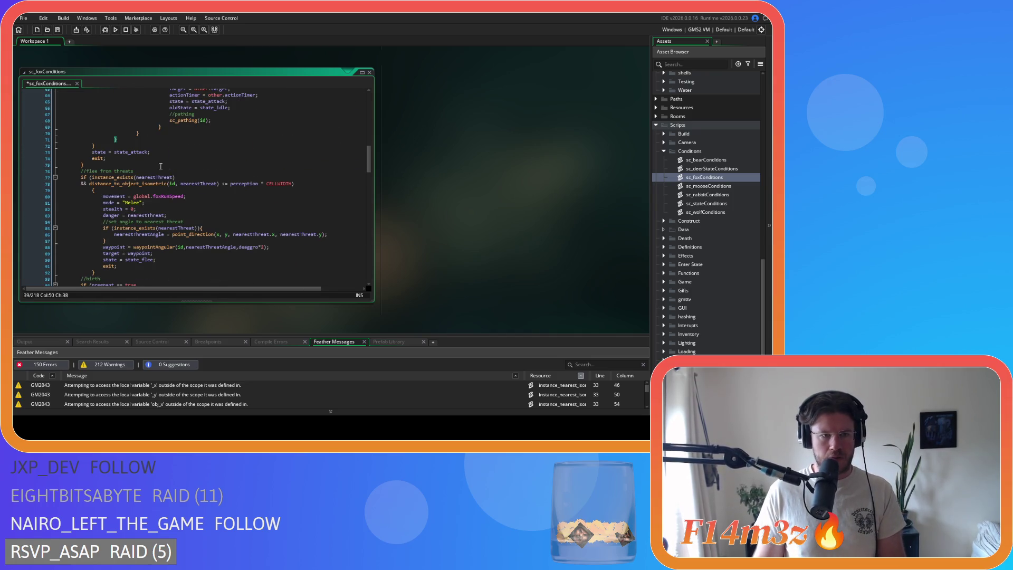
drag(120, 137, 92, 164)
key(shift+Tab)
click(128, 176)
key(BackSpace)
key(BackSpace)
key(BackSpace)
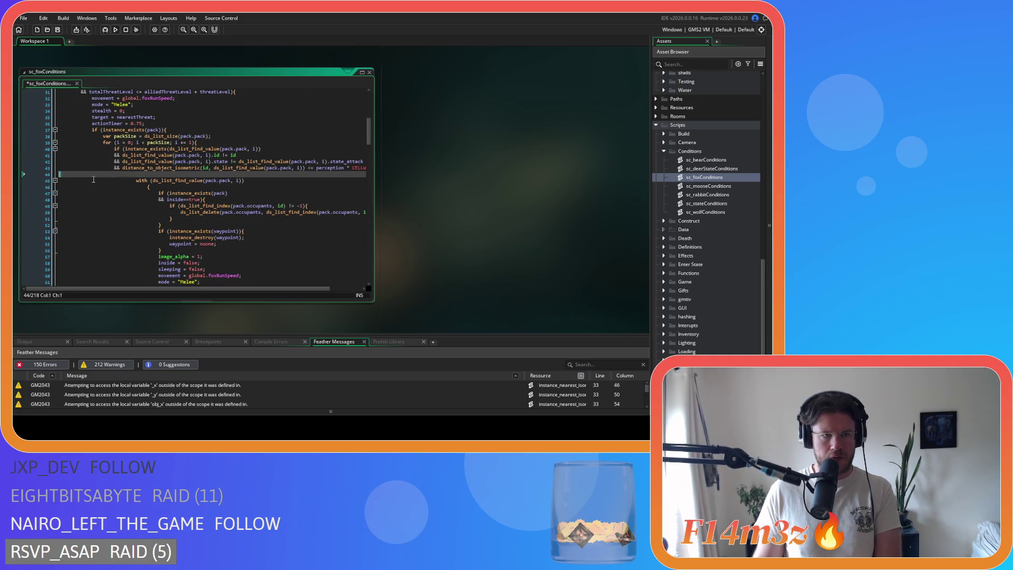
scroll(132, 185, down, 5)
mouse_move(58, 227)
mouse_down()
mouse_move(40, 92)
mouse_move(37, 175)
mouse_move(37, 157)
mouse_up()
key(shift+Tab)
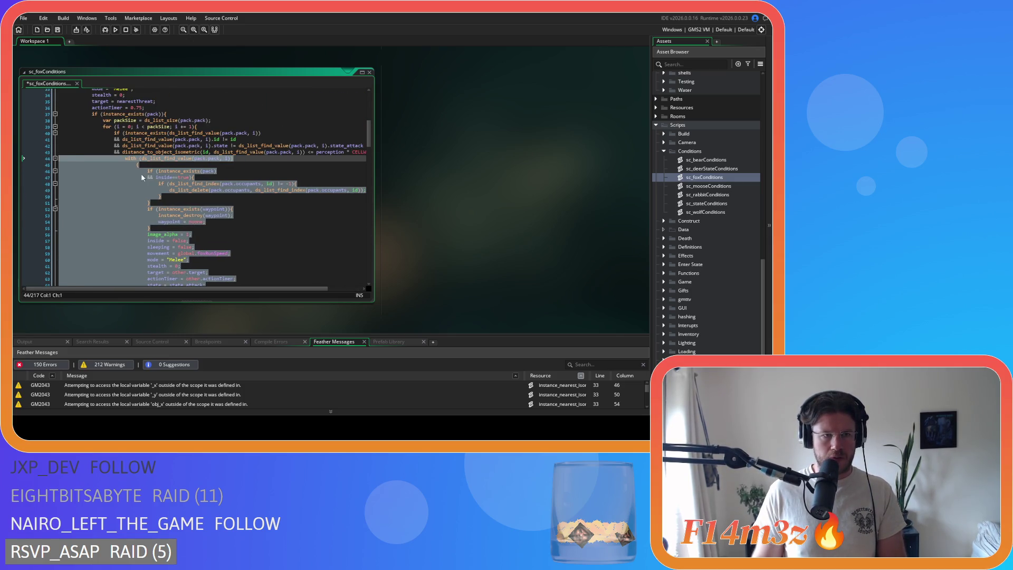
click(139, 168)
key(BackSpace)
Unindent lines 45 to 66 of the pack loop by one level.
scroll(140, 185, down, 5)
click(140, 208)
mouse_move(141, 207)
mouse_down()
mouse_move(148, 95)
mouse_move(140, 149)
mouse_up()
key(shift+Tab)
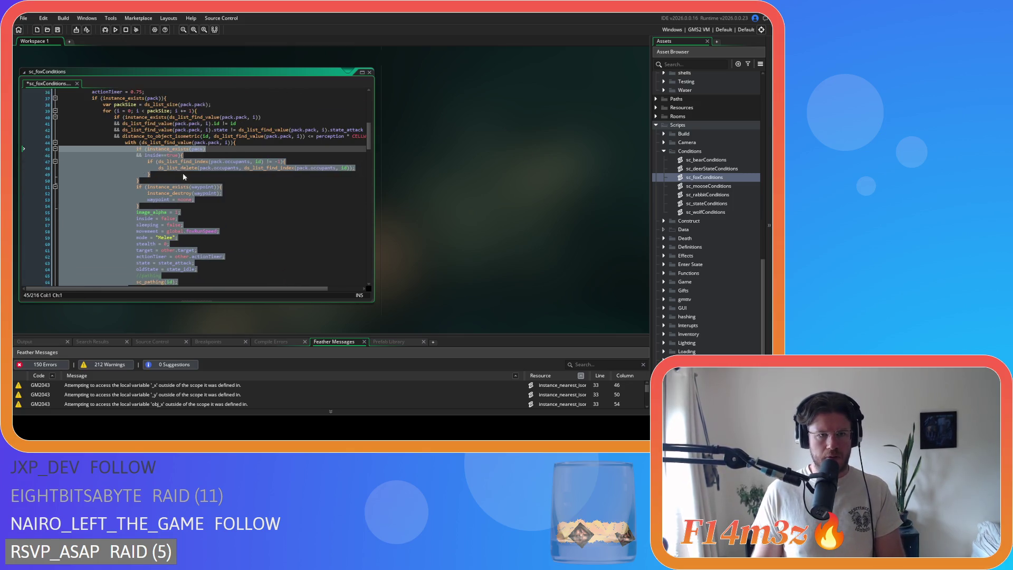
click(206, 176)
Paste the huntingMap ds_map_add line as a new line after line 31.
scroll(206, 177, up, 4)
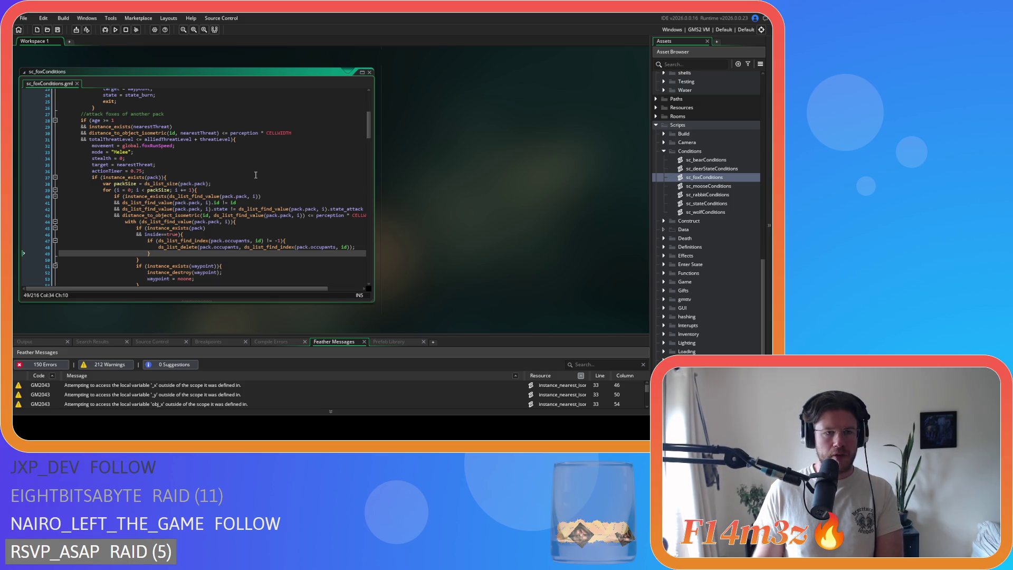
click(249, 139)
key(Return)
text(ds_map_add(global.huntingMap,huntingKey,id);)
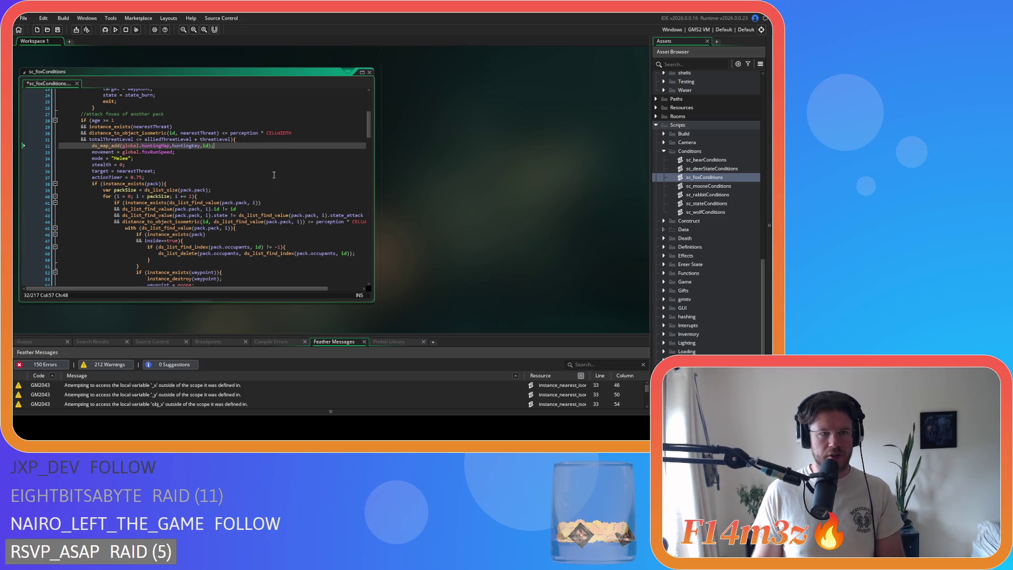
Paste a second ds_map_add entry after sleeping = false in the pack-joining attack, then save.
scroll(274, 174, down, 3)
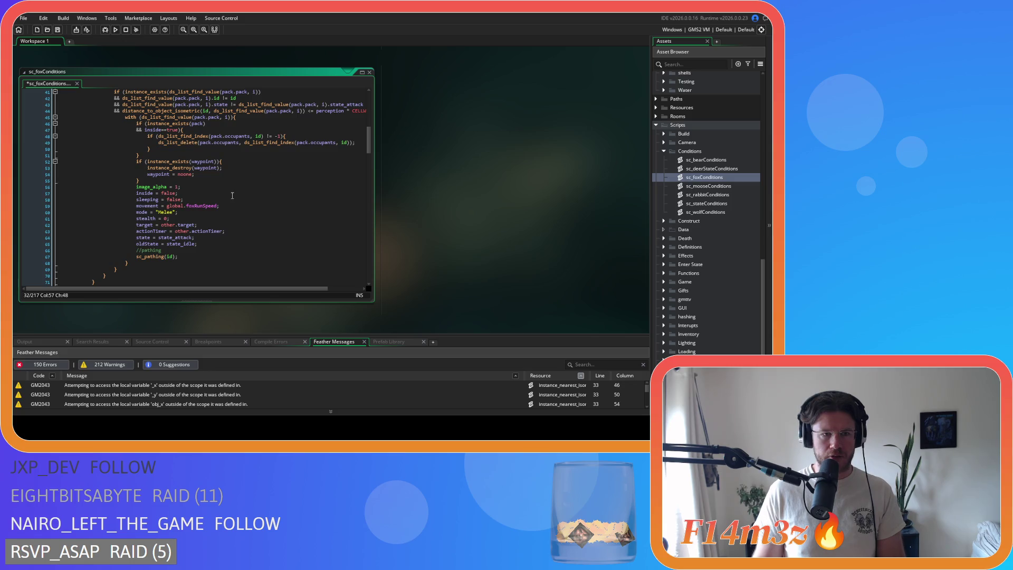
scroll(189, 181, up, 3)
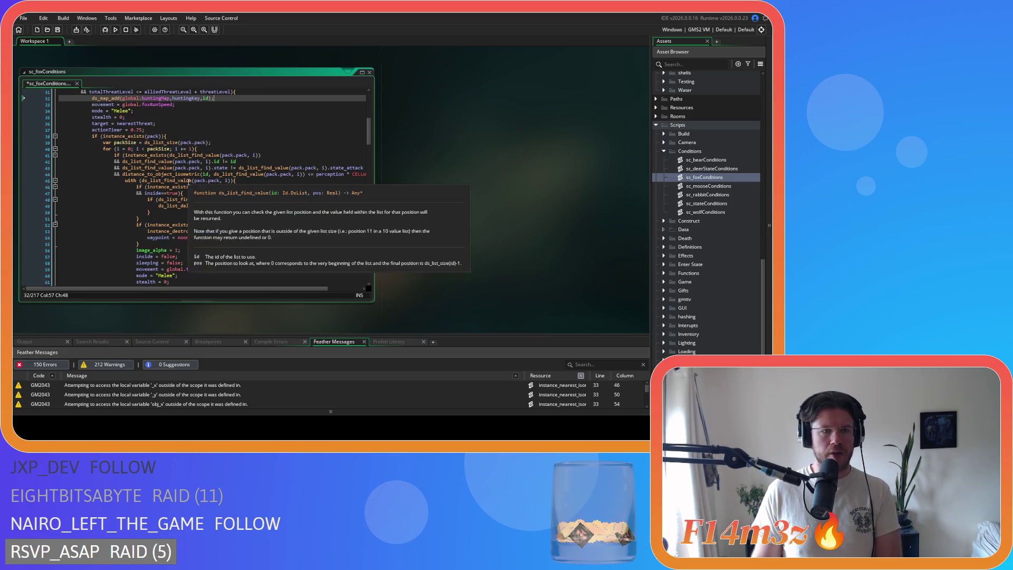
click(232, 180)
scroll(233, 193, down, 4)
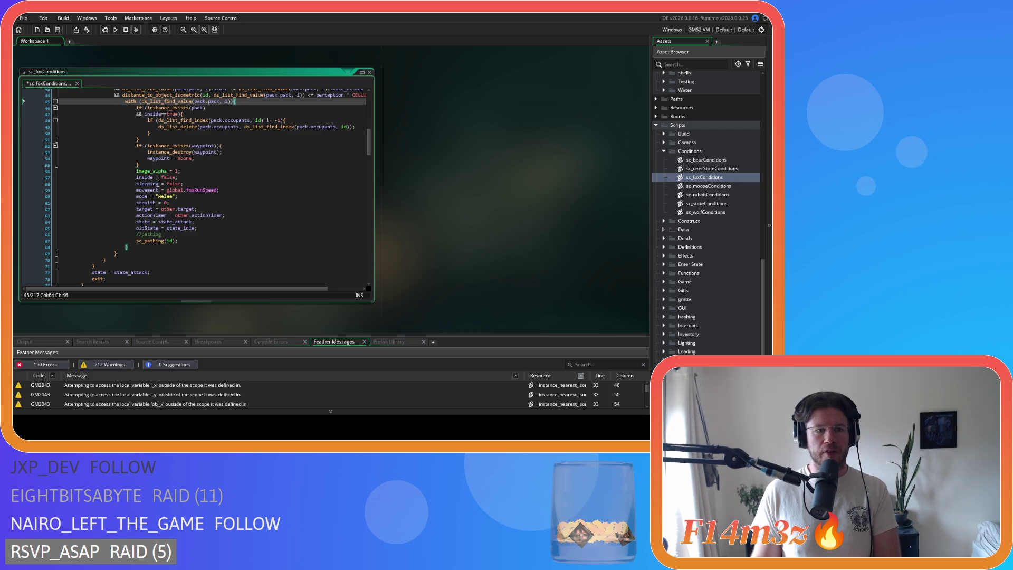
click(155, 166)
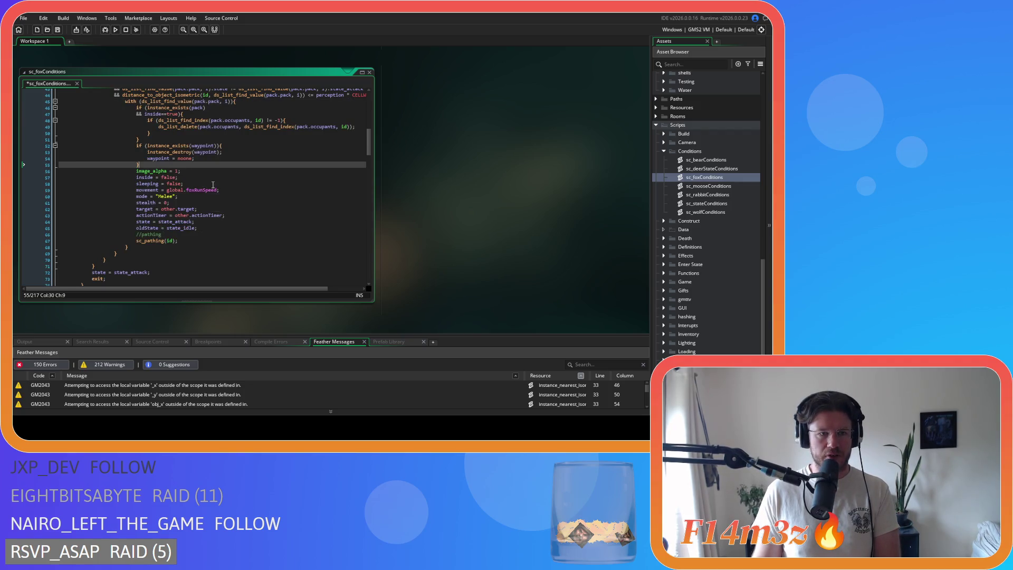
scroll(213, 185, up, 5)
scroll(216, 184, down, 5)
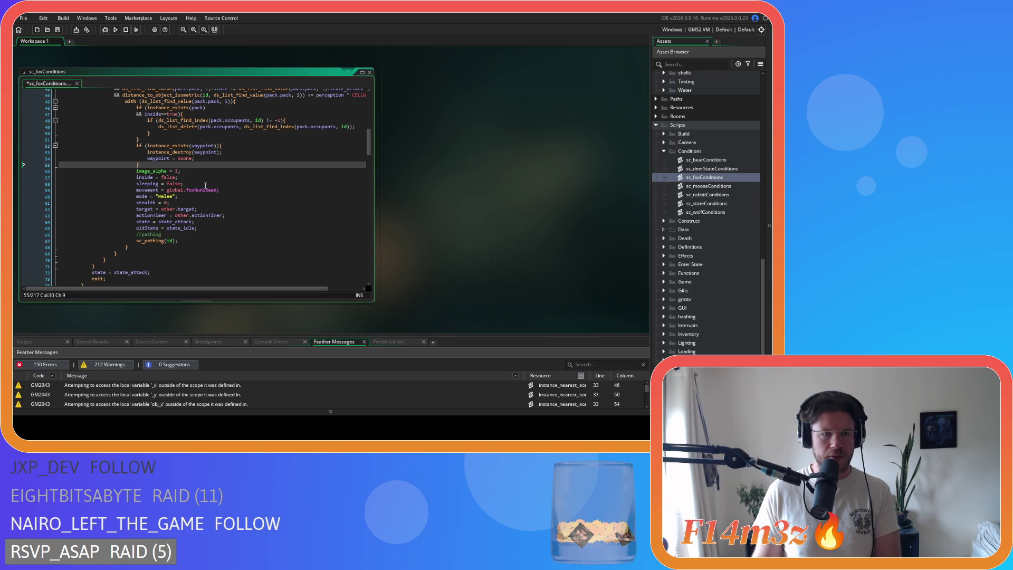
click(204, 184)
key(Return)
text(ds_map_add(global.huntingMap,huntingKey,id);)
key(ctrl+s)
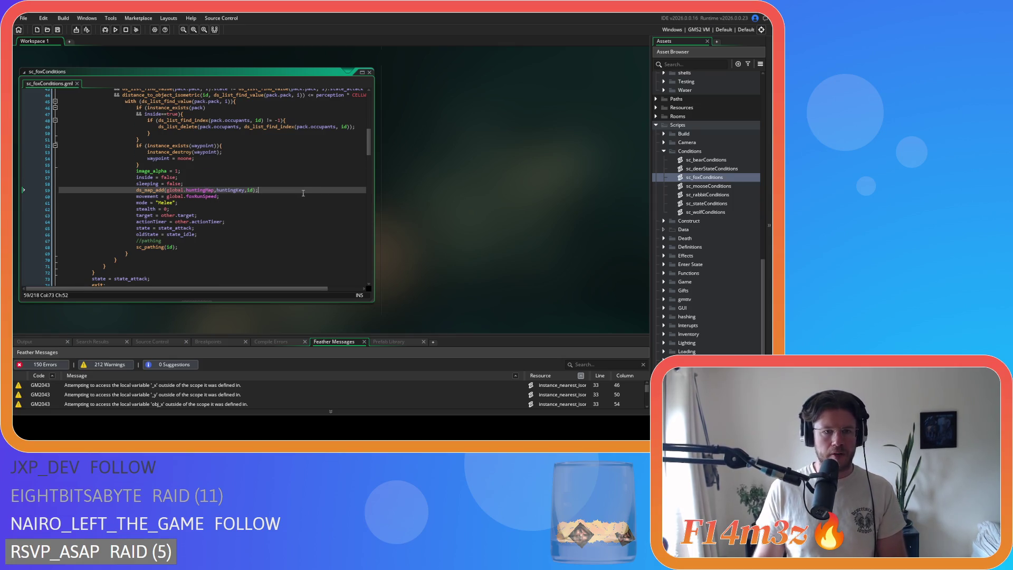
scroll(303, 193, down, 6)
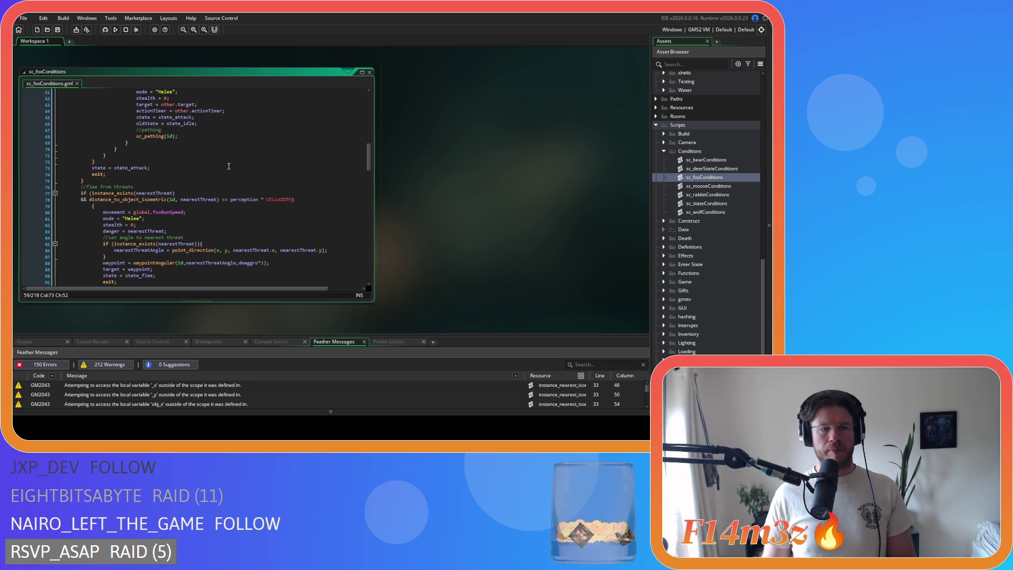
scroll(229, 166, down, 4)
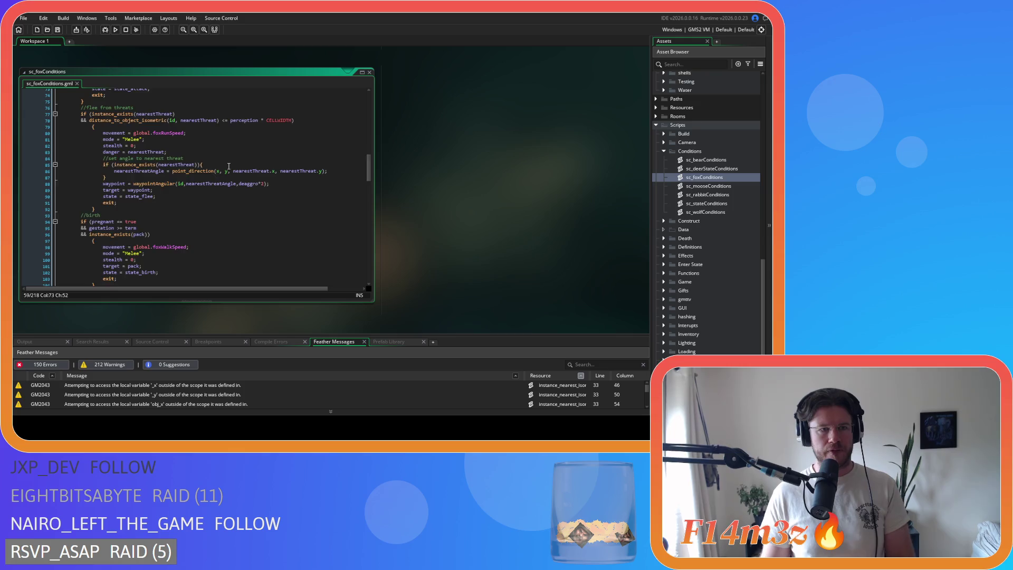
Join the flee block's lone brace onto its condition line and outdent its body one level.
scroll(229, 166, down, 4)
scroll(153, 169, down, 10)
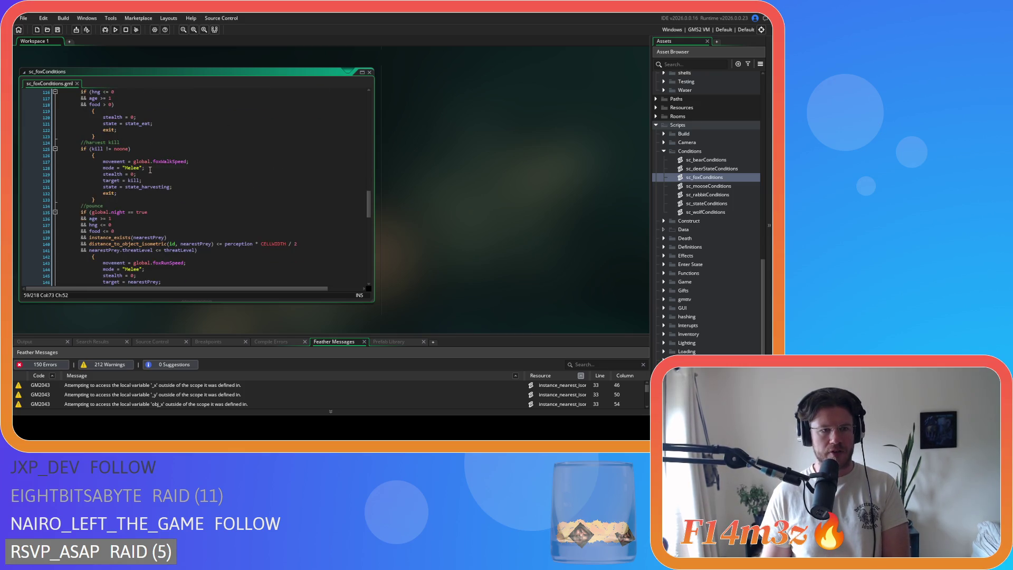
drag(89, 160, 32, 156)
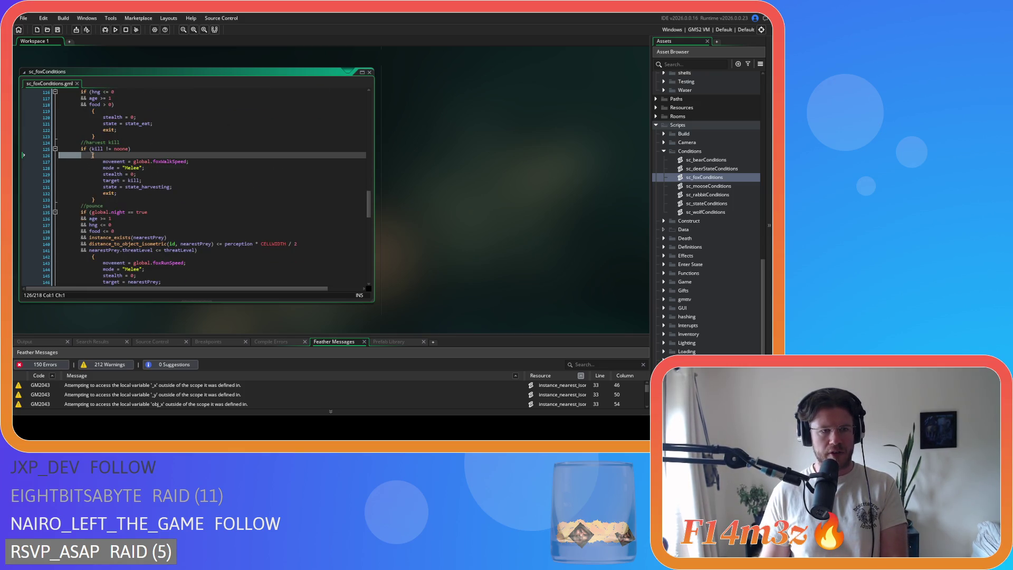
scroll(171, 156, up, 19)
scroll(171, 156, down, 2)
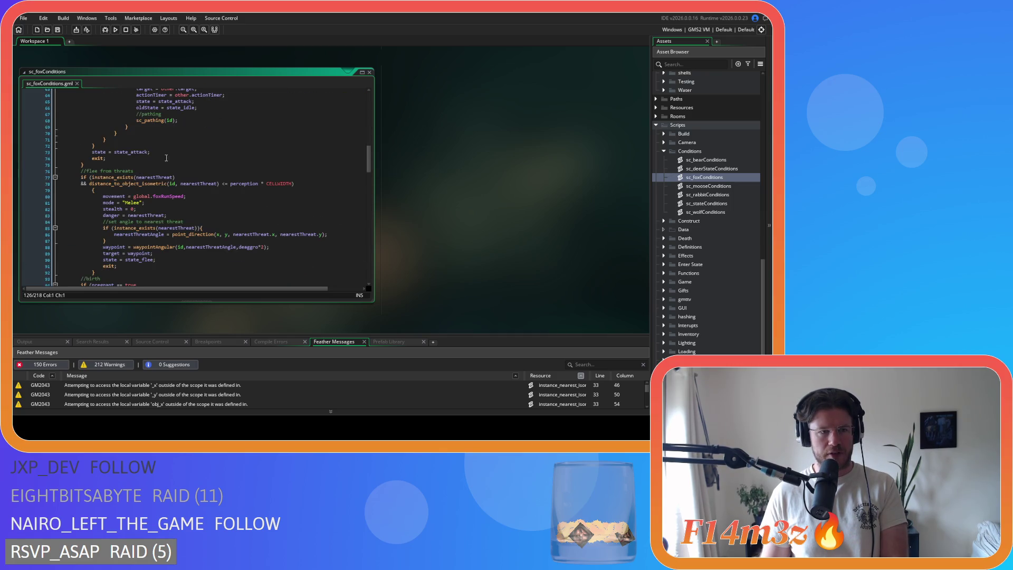
drag(93, 190, 76, 192)
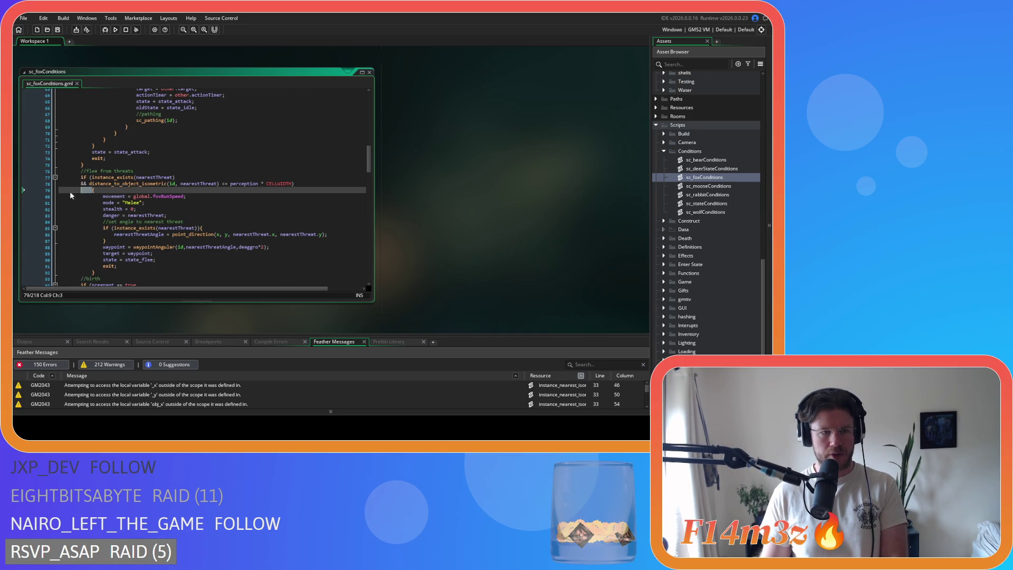
key(BackSpace)
key(BackSpace)
mouse_move(95, 265)
mouse_down()
mouse_move(31, 241)
mouse_move(32, 190)
mouse_up()
key(shift+Tab)
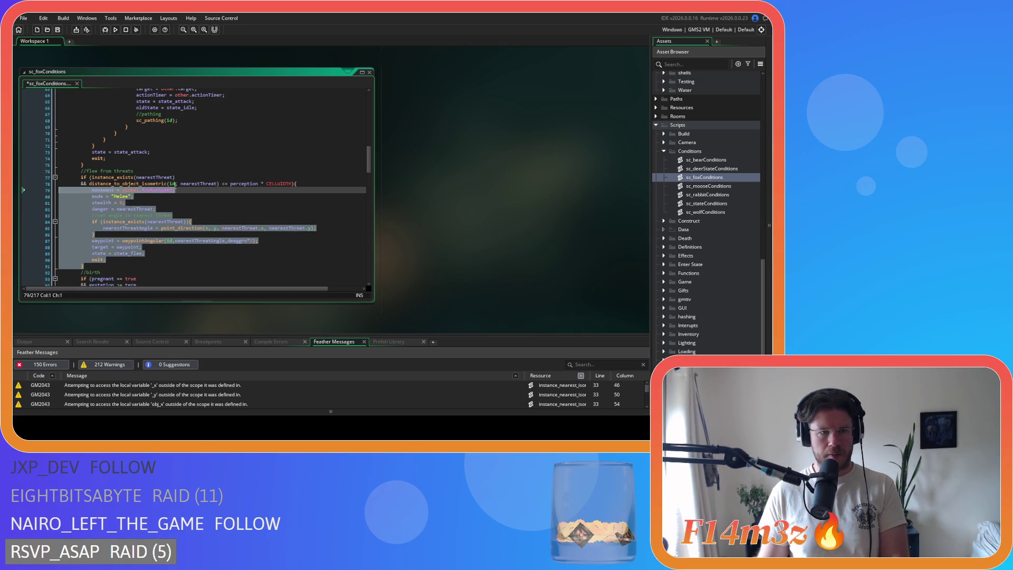
click(196, 187)
Remove the spaces after id, around <= and around the CELLWIDTH multiplication in the flee distance check.
click(181, 183)
key(BackSpace)
key(Delete)
key(Right)
key(Right)
key(Delete)
click(251, 184)
Join the birth block's brace onto its condition, outdent its body, and tighten the pregnant and gestation comparisons.
key(Delete)
key(Right)
scroll(90, 199, down, 6)
click(91, 188)
key(BackSpace)
mouse_move(96, 225)
mouse_down()
mouse_move(37, 211)
mouse_move(14, 189)
mouse_up()
key(shift+Tab)
click(115, 169)
key(Delete)
key(Down)
key(Left)
key(Left)
key(Delete)
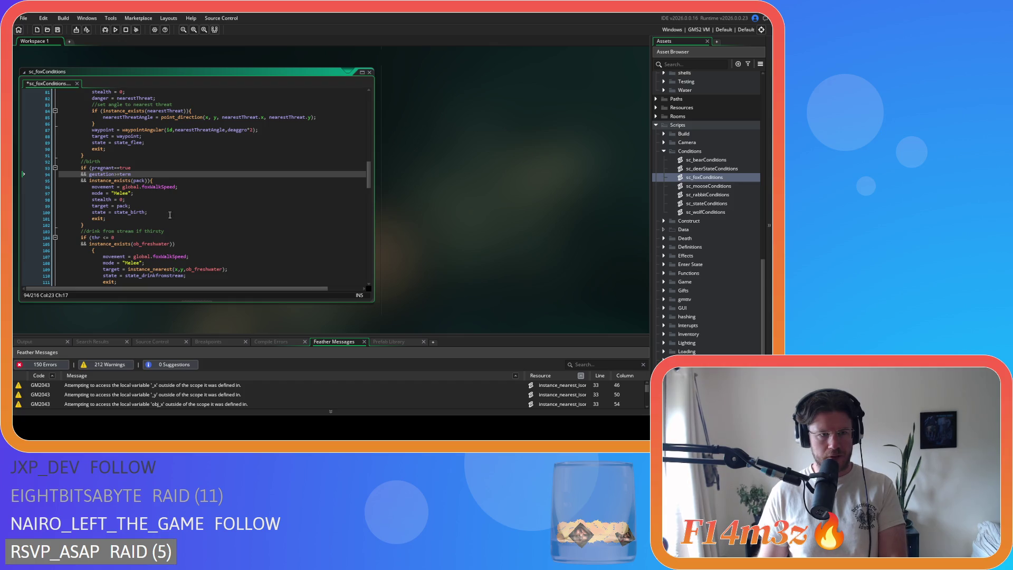
Remove the space in the thirst comparison and join the drink block's brace onto its condition.
click(102, 238)
text(=)
key(Delete)
click(89, 251)
key(BackSpace)
key(BackSpace)
key(BackSpace)
scroll(84, 222, down, 3)
drag(95, 219, 12, 187)
scroll(147, 200, up, 3)
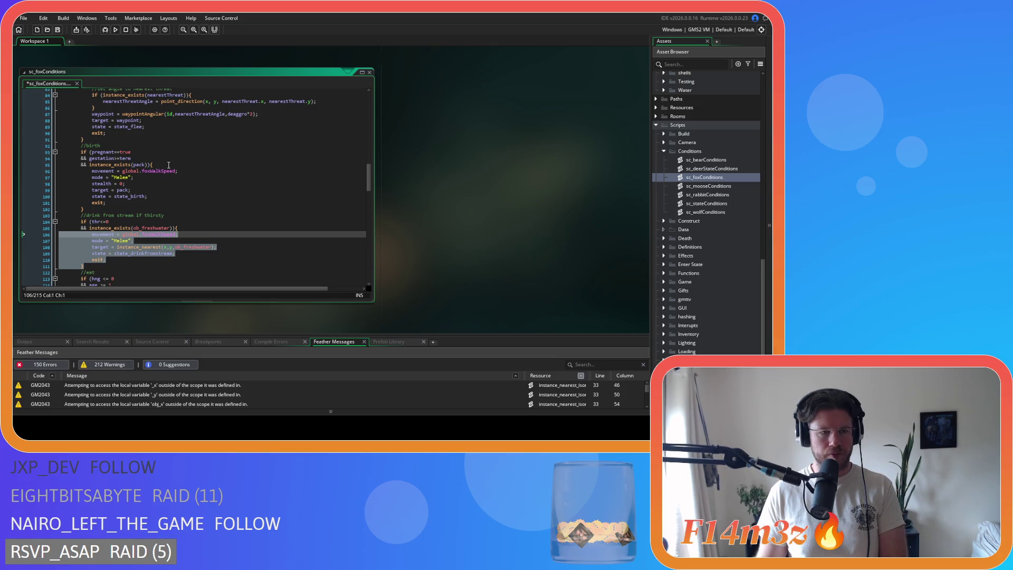
scroll(161, 168, up, 1)
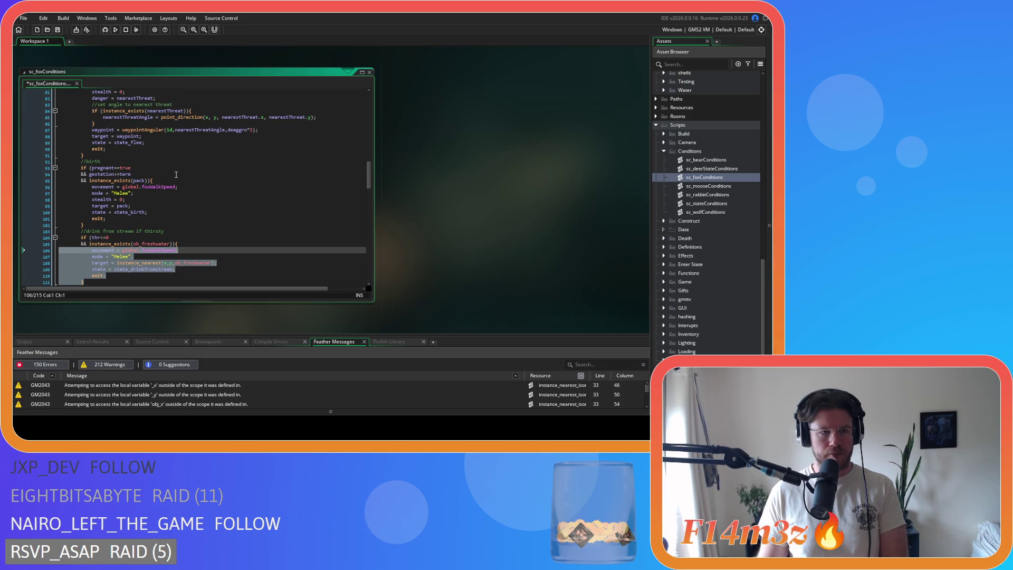
scroll(177, 182, up, 3)
scroll(174, 182, down, 8)
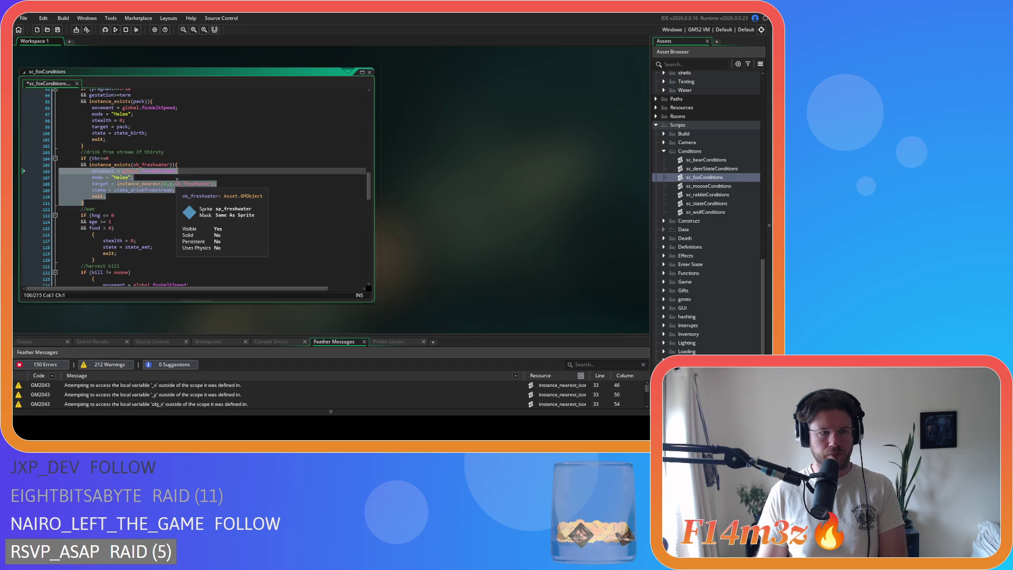
key(ctrl+z)
key(ctrl+z)
key(ctrl+z)
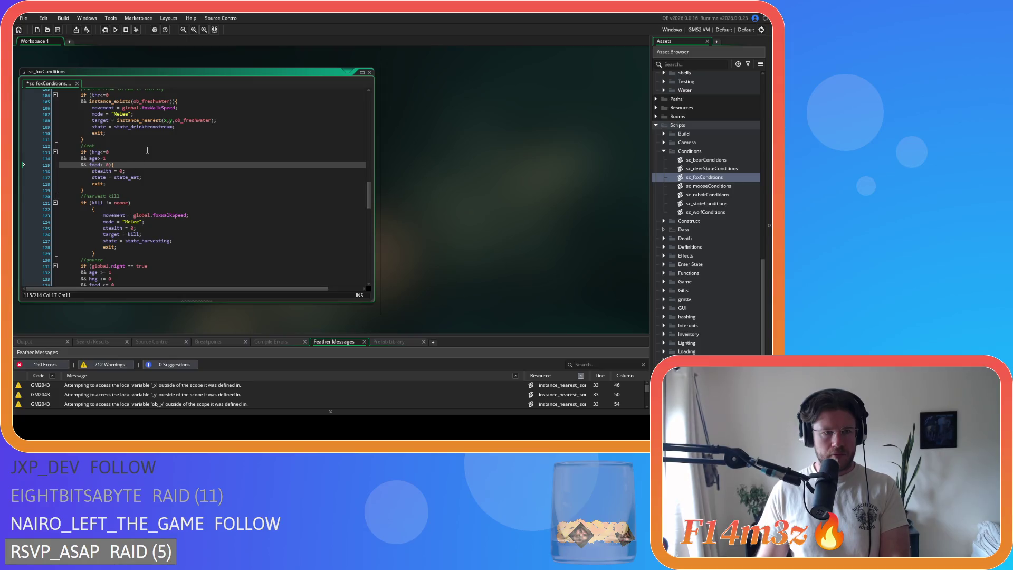
Join the harvest-kill brace onto its condition, outdent its body, and remove spaces around != noone.
click(90, 162)
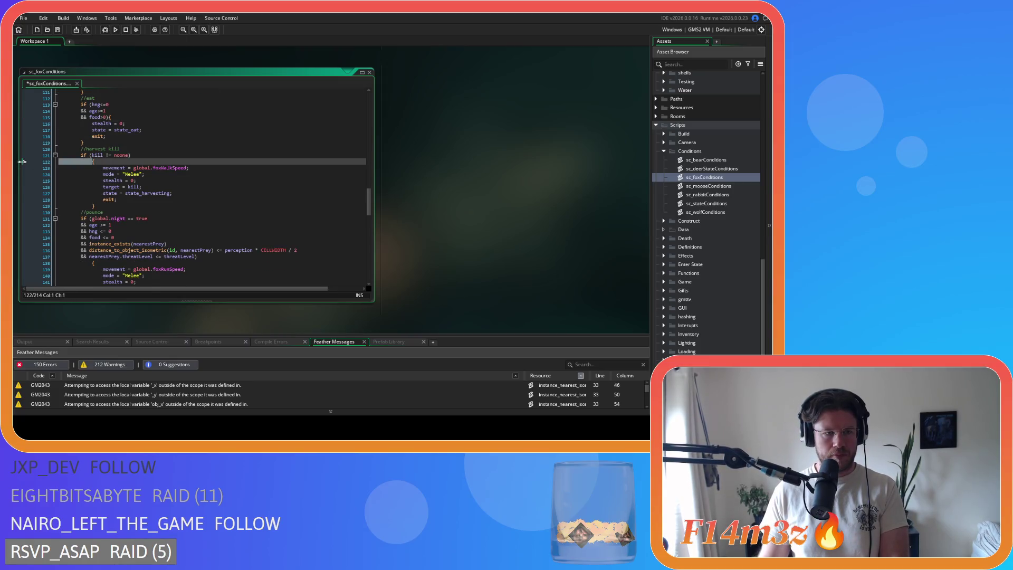
key(BackSpace)
key(BackSpace)
drag(95, 200, 15, 164)
key(shift+Tab)
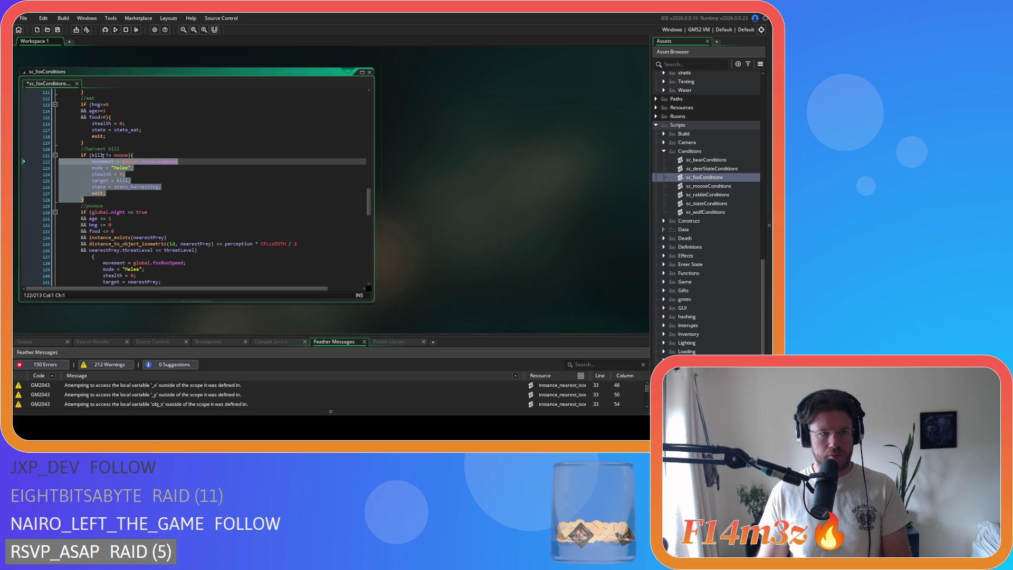
click(109, 155)
key(BackSpace)
key(Right)
key(Right)
key(Delete)
Join the pounce block's brace onto its condition and outdent its body one level.
scroll(110, 194, down, 3)
click(75, 194)
key(BackSpace)
mouse_move(96, 275)
mouse_down()
mouse_move(48, 182)
mouse_move(27, 179)
mouse_up()
key(shift+Tab)
scroll(185, 153, down, 1)
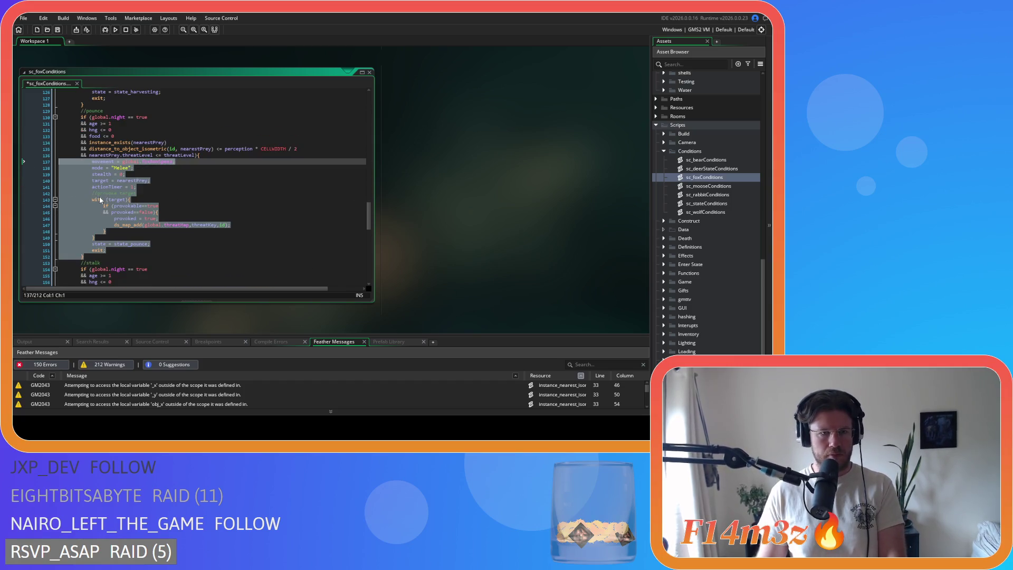
Remove the spaces around >= in the pounce age check and around == in the global.night check.
click(100, 124)
key(BackSpace)
key(Right)
key(Right)
key(Delete)
click(132, 117)
key(BackSpace)
key(Right)
key(Right)
key(Delete)
click(98, 129)
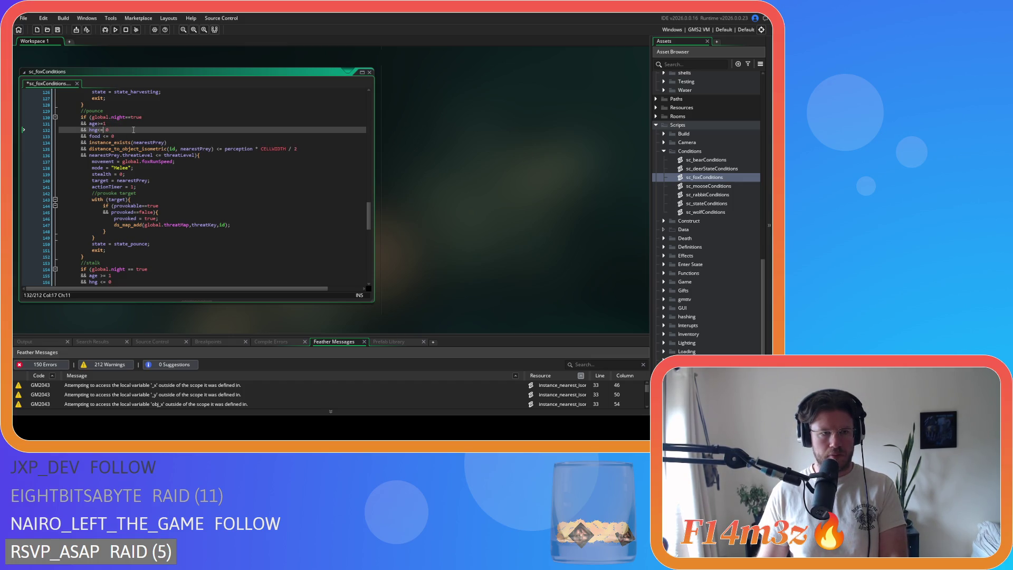
click(101, 136)
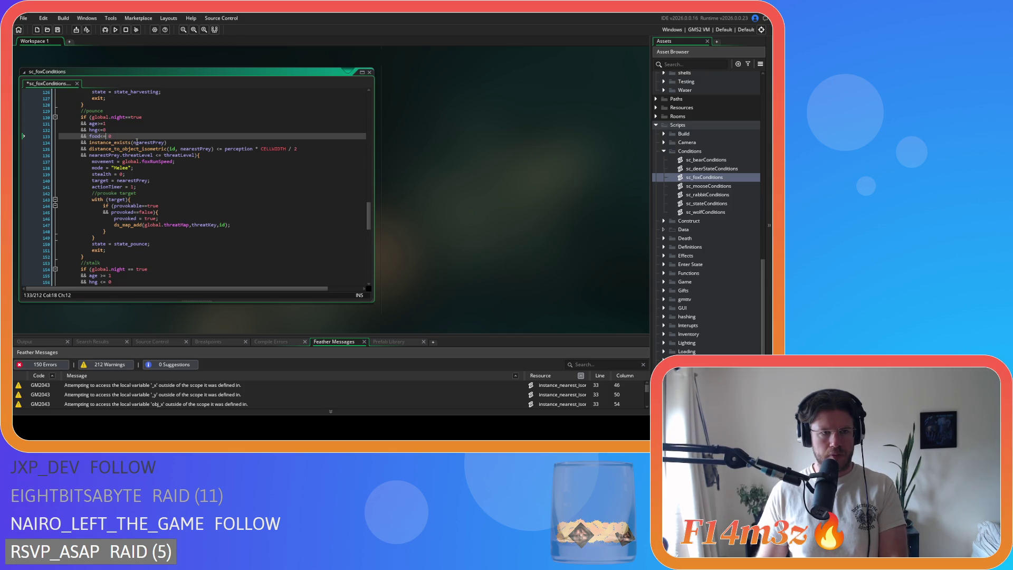
Tighten the pounce distance and threat-level <= comparisons, then save sc_foxConditions.
click(213, 149)
key(Right)
key(Delete)
key(Delete)
key(Right)
key(Delete)
key(ctrl+Right)
key(Delete)
key(Right)
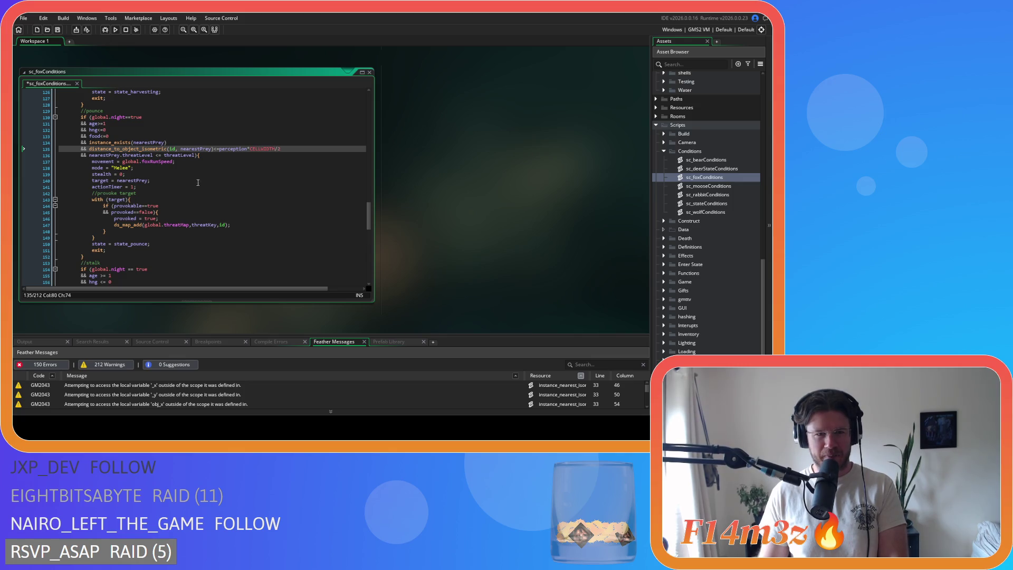
key(Down)
key(ctrl+Left)
key(ctrl+Left)
key(ctrl+Left)
key(BackSpace)
key(Right)
key(Right)
key(Delete)
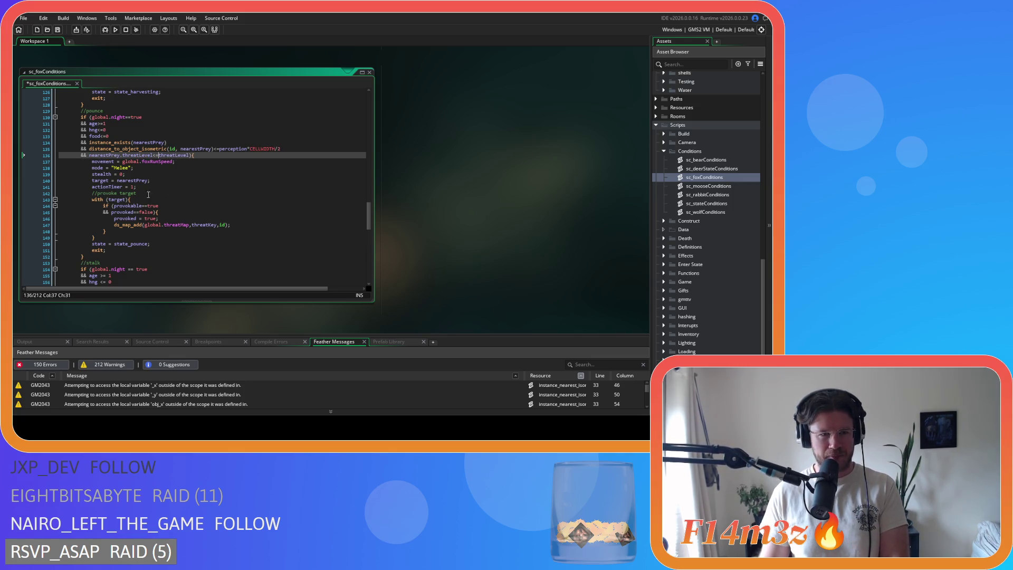
key(ctrl+s)
Remove operator spaces in the stalk block's night, age and food checks.
scroll(107, 223, down, 3)
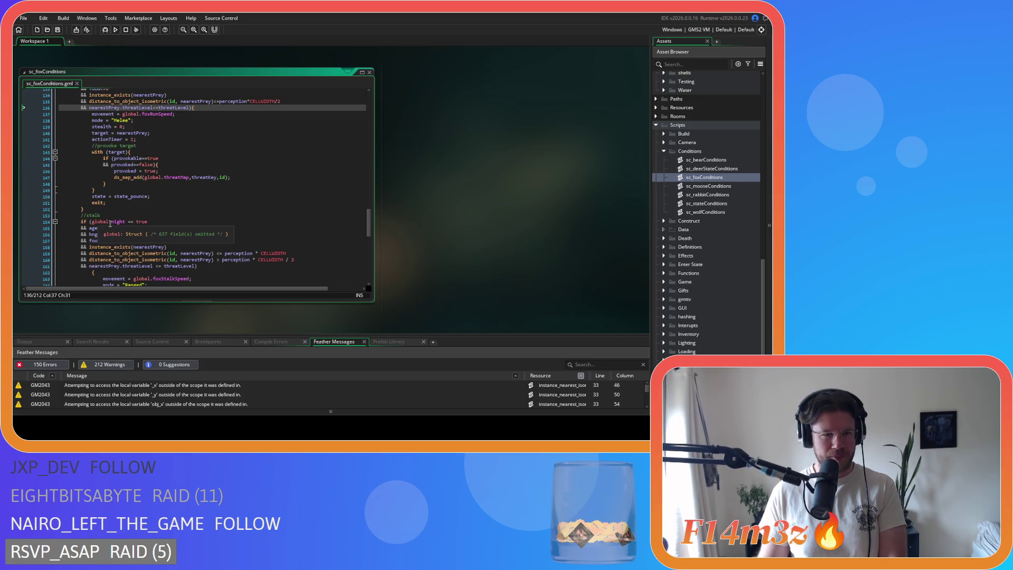
click(107, 221)
key(End)
key(ctrl+Left)
key(BackSpace)
key(Left)
key(Left)
key(BackSpace)
click(101, 228)
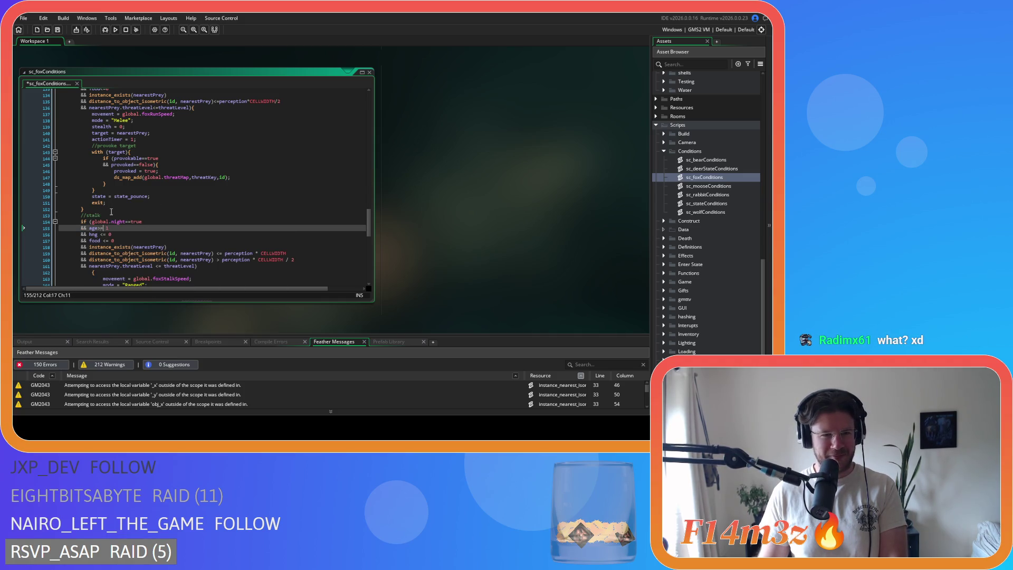
key(BackSpace)
key(Right)
key(Right)
key(Delete)
click(98, 234)
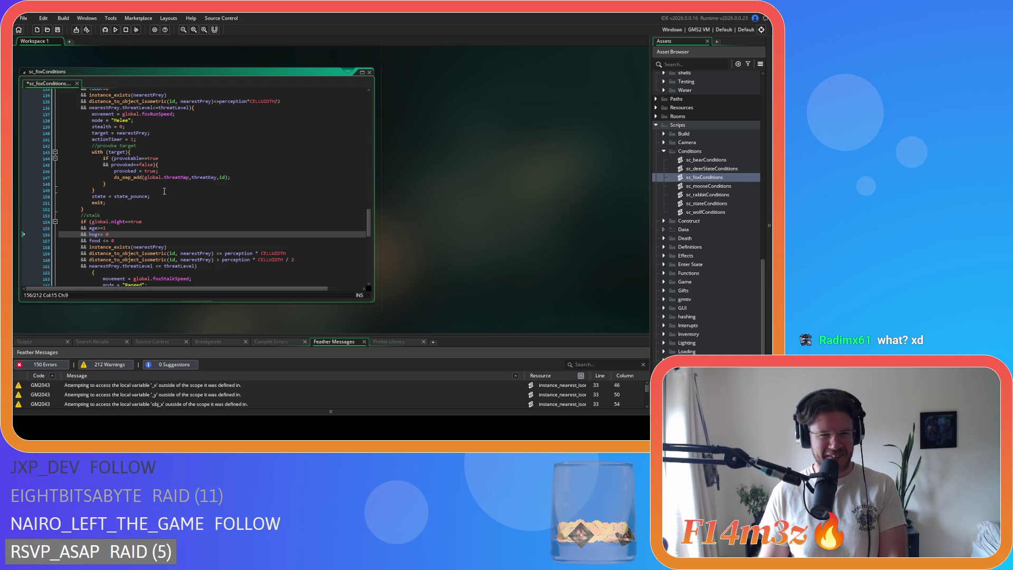
click(103, 241)
key(BackSpace)
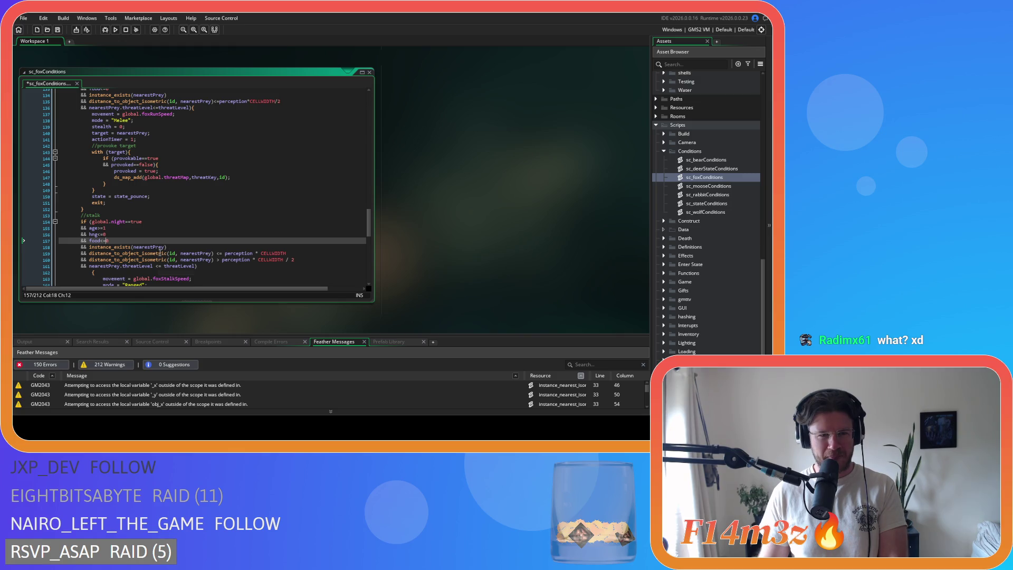
Drop the spaces after 'id,' and around <= and the CELLWIDTH multiplication in the stalk near-distance check.
click(179, 101)
key(Delete)
click(180, 254)
key(Delete)
click(213, 254)
key(BackSpace)
click(221, 253)
key(BackSpace)
click(245, 253)
key(BackSpace)
key(Right)
key(Delete)
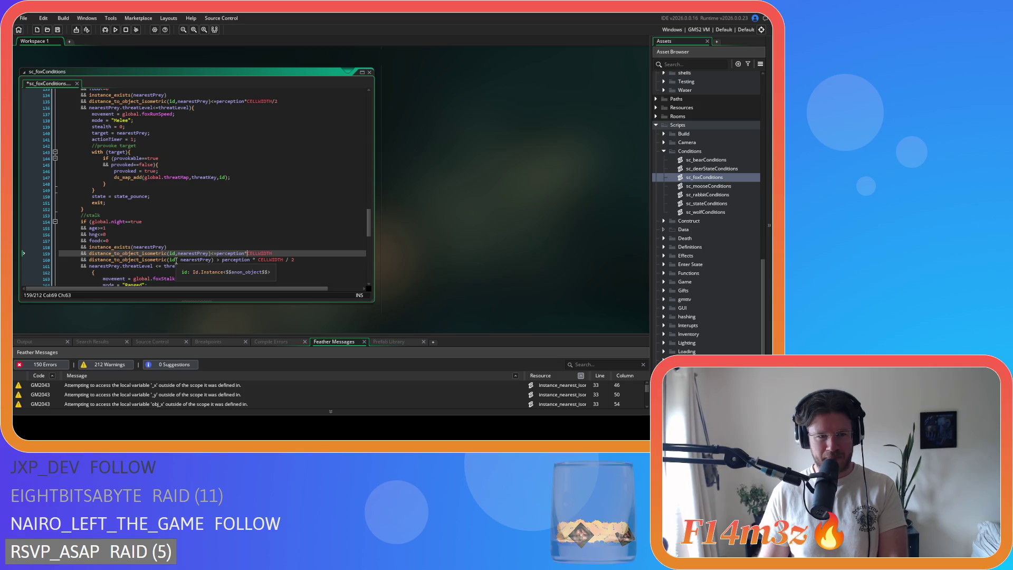
Tighten the stalk far-distance check, removing spaces after 'id,' and around > and the multiplication.
click(176, 259)
key(Delete)
click(213, 260)
key(BackSpace)
key(Right)
key(Delete)
key(Delete)
key(Right)
key(Delete)
key(ctrl+Right)
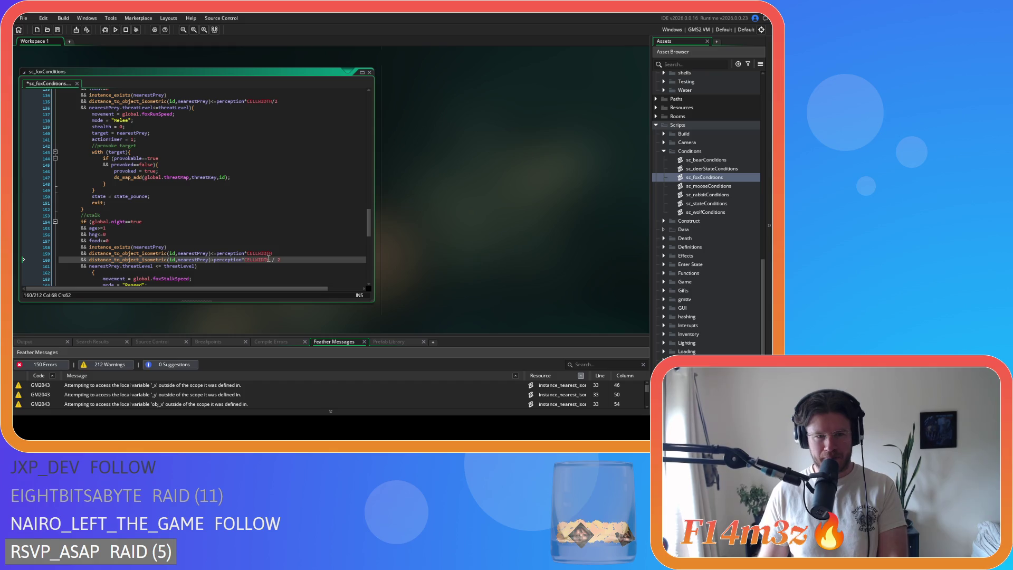
Join the stalk block's lone opening brace onto its condition line.
scroll(175, 255, down, 3)
key(Down)
key(Down)
key(Home)
key(BackSpace)
key(BackSpace)
key(BackSpace)
drag(99, 265, 59, 225)
scroll(107, 243, down, 3)
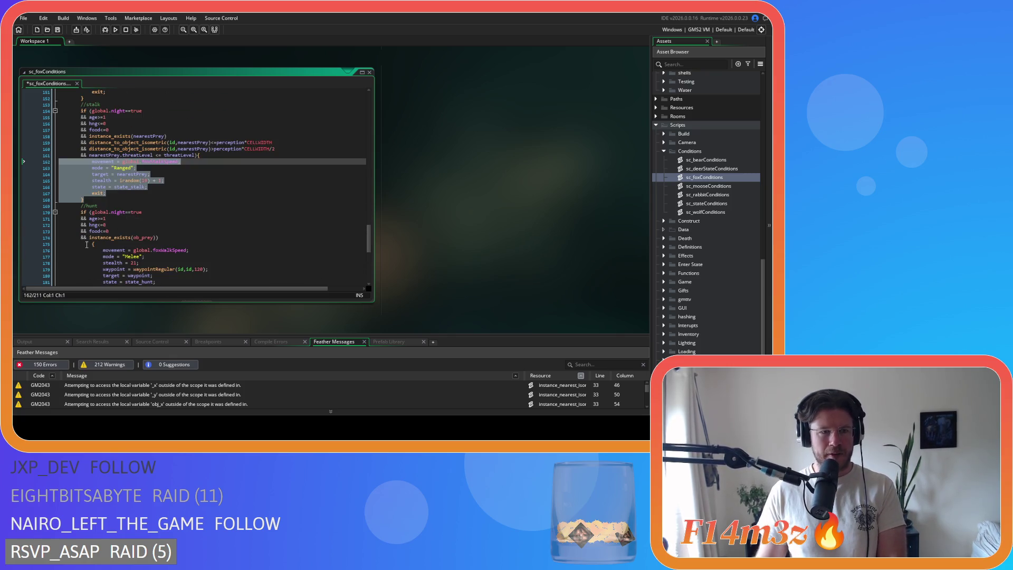
Join the hunt and sleep blocks' braces onto their conditions and select their bodies.
click(91, 245)
key(BackSpace)
key(BackSpace)
key(BackSpace)
scroll(114, 218, down, 4)
drag(111, 210, 57, 165)
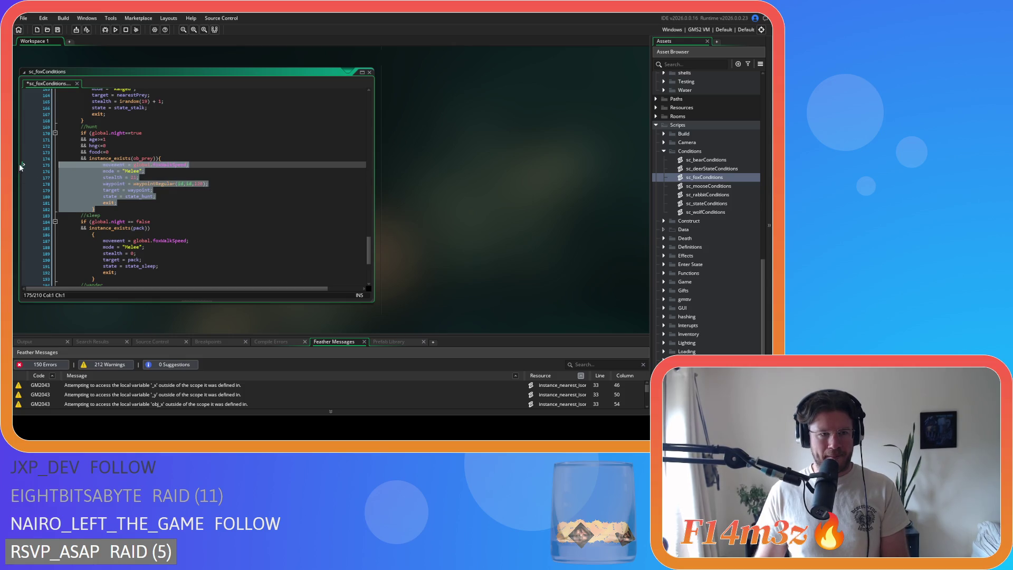
click(127, 222)
click(92, 234)
key(BackSpace)
key(BackSpace)
key(BackSpace)
click(100, 271)
drag(101, 271, 57, 234)
Tidy the wander walkTimer check, join its brace, outdent its body one level, and save.
scroll(89, 233, down, 3)
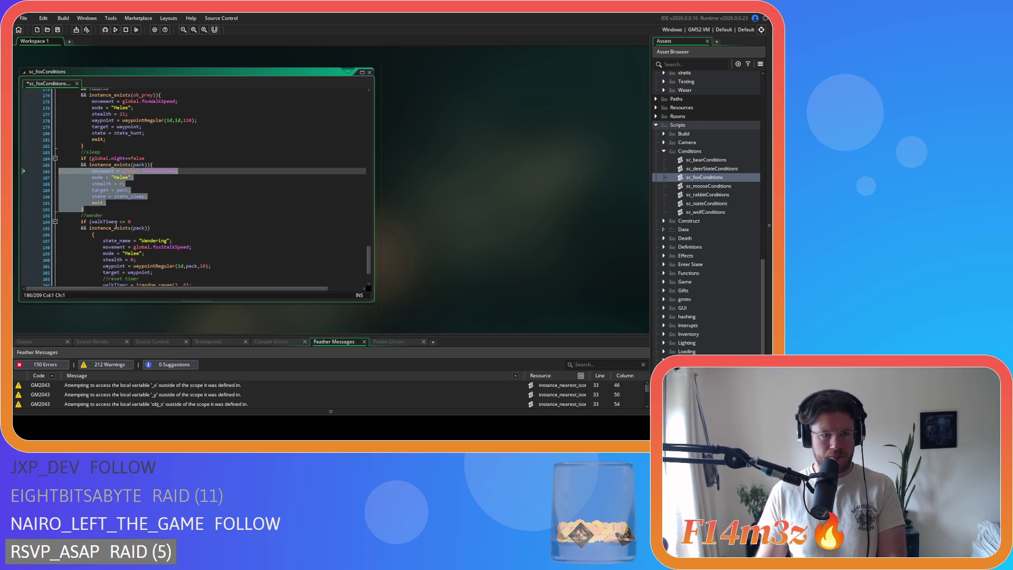
click(117, 221)
key(Delete)
click(92, 234)
key(BackSpace)
key(BackSpace)
key(BackSpace)
scroll(103, 240, down, 3)
mouse_move(103, 241)
mouse_down()
mouse_move(79, 227)
mouse_move(58, 188)
mouse_up()
key(shift+Tab)
scroll(182, 210, up, 5)
key(ctrl+s)
scroll(182, 209, up, 20)
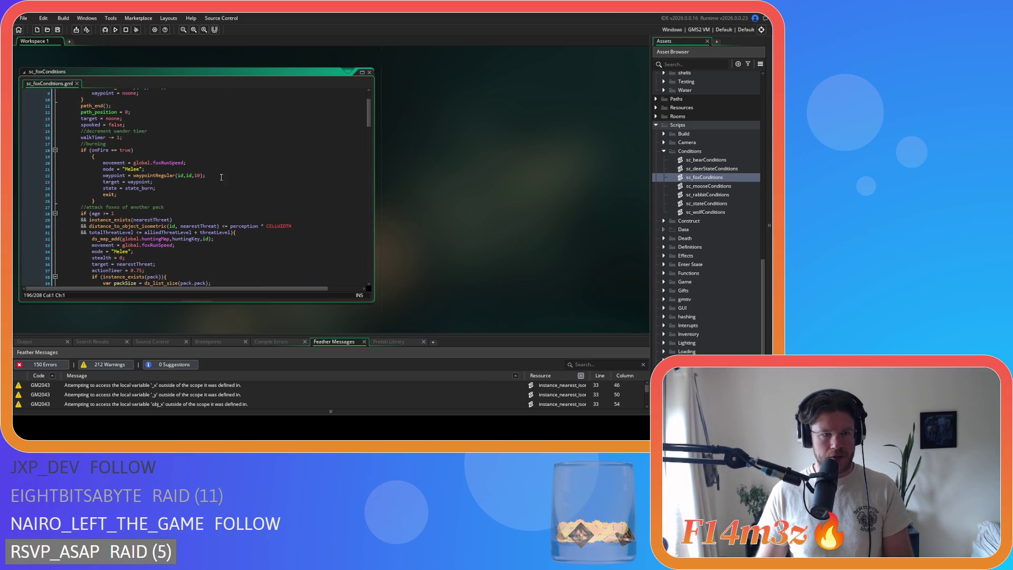
Remove spaces in the attack-foes age check, distance comparison and CELLWIDTH multiplication.
click(102, 213)
key(Delete)
key(Right)
key(Right)
key(Delete)
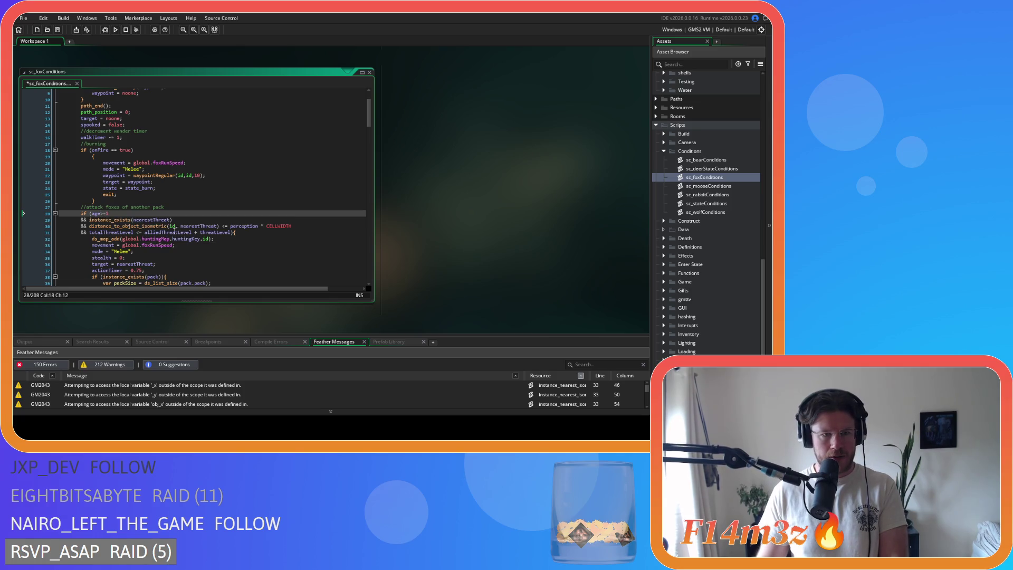
click(220, 226)
key(BackSpace)
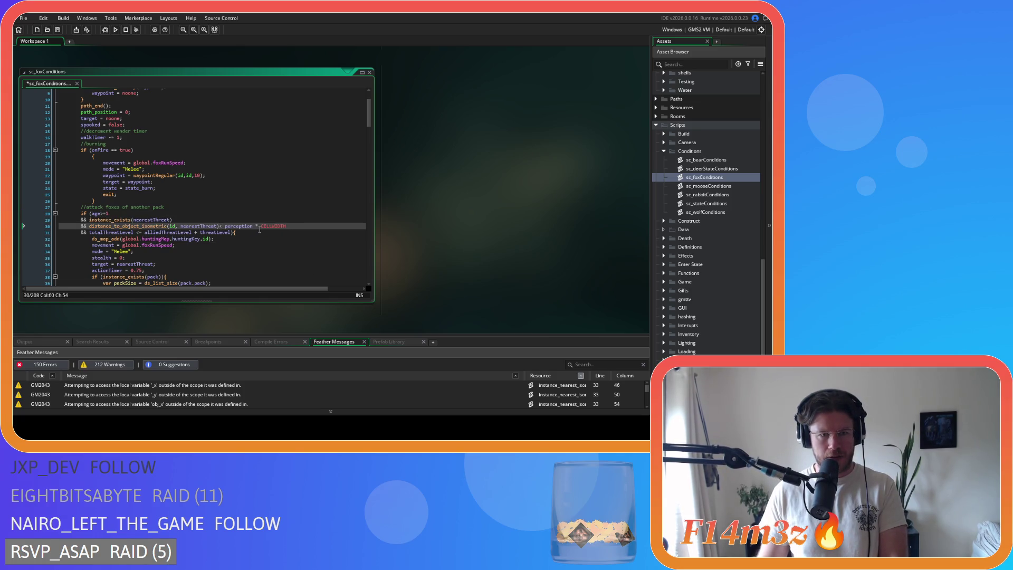
text(=)
click(254, 226)
key(Delete)
key(Right)
Tighten the attack-foes 'id,' and threat-level sum checks, and join the burning block's brace onto its condition.
key(Delete)
click(181, 226)
key(BackSpace)
click(196, 232)
key(BackSpace)
key(Delete)
key(Right)
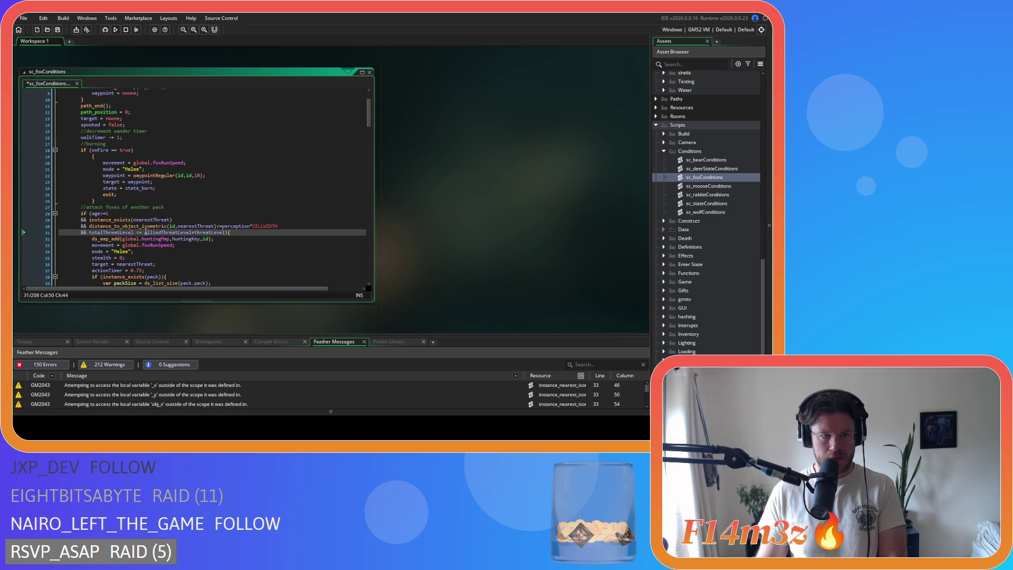
key(BackSpace)
key(Right)
key(Right)
key(Delete)
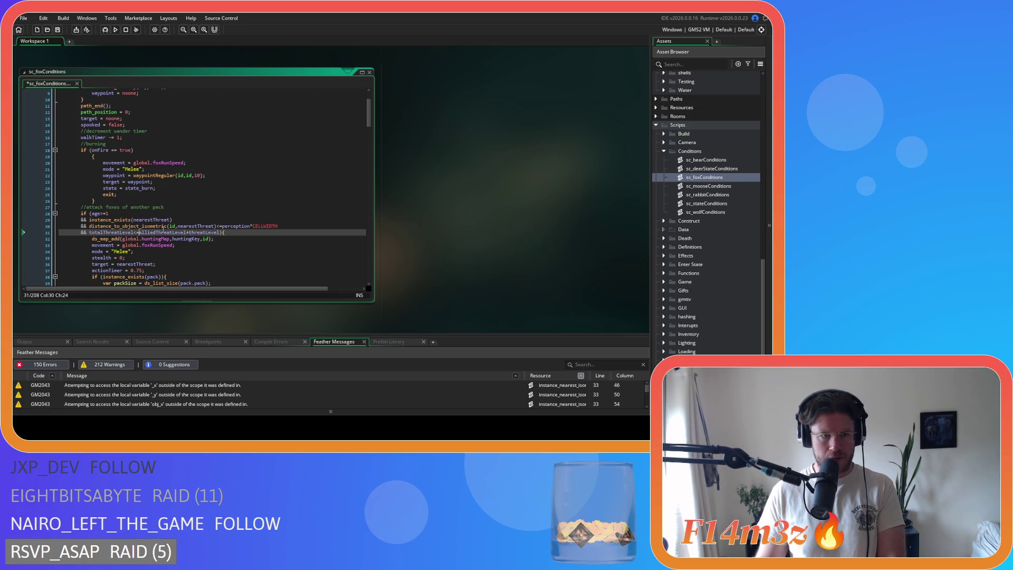
click(89, 156)
key(BackSpace)
key(BackSpace)
Outdent the burning block body, tidy the onFire check on line 18, and save.
drag(96, 194, 97, 158)
key(shift+Tab)
click(109, 150)
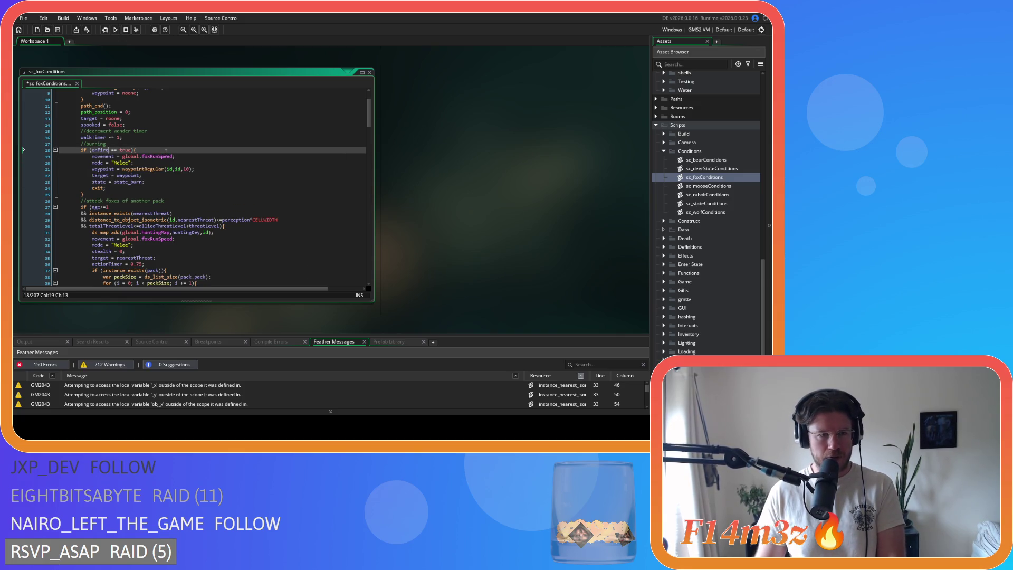
key(ctrl+s)
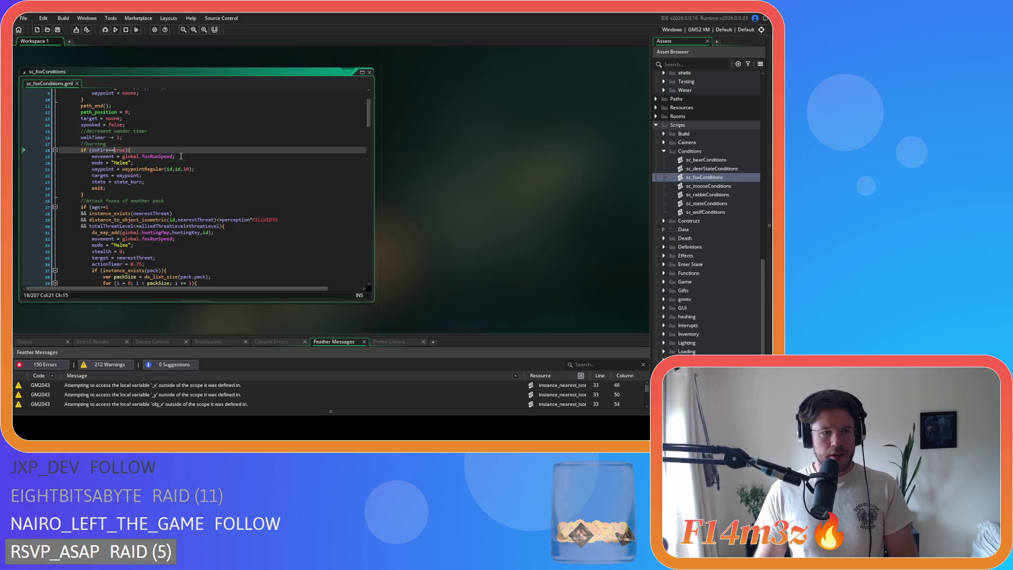
Paste ds_map_add(global.huntingMap,huntingKey,id); into the harvest and pounce branches.
scroll(179, 166, down, 3)
scroll(180, 166, up, 2)
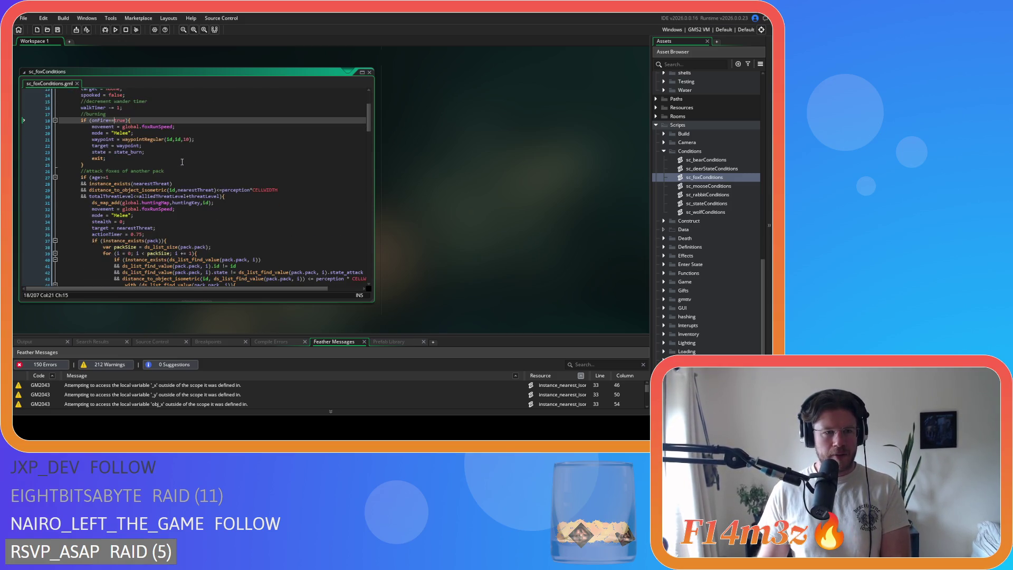
scroll(182, 162, down, 5)
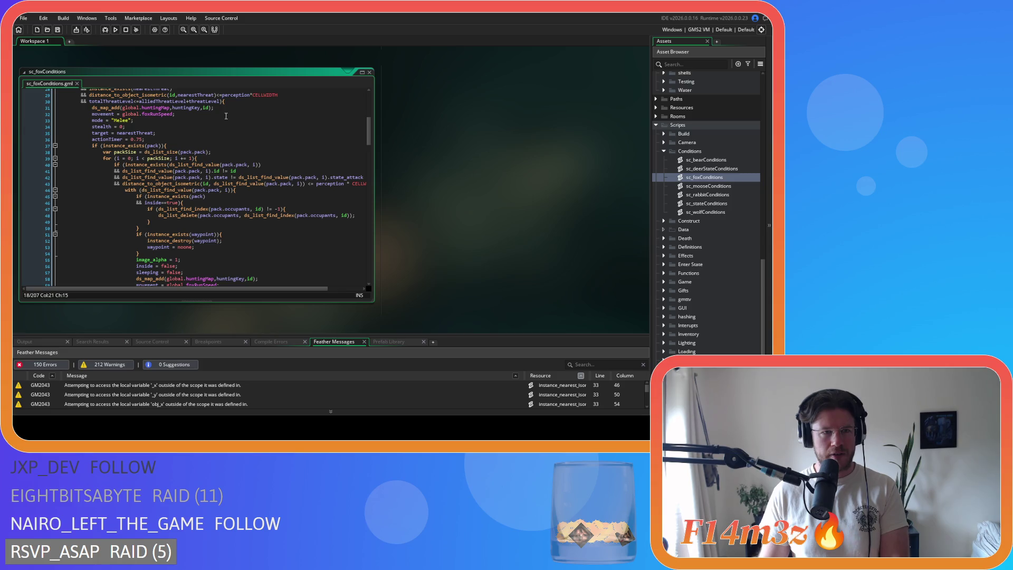
scroll(227, 119, down, 13)
scroll(230, 131, down, 9)
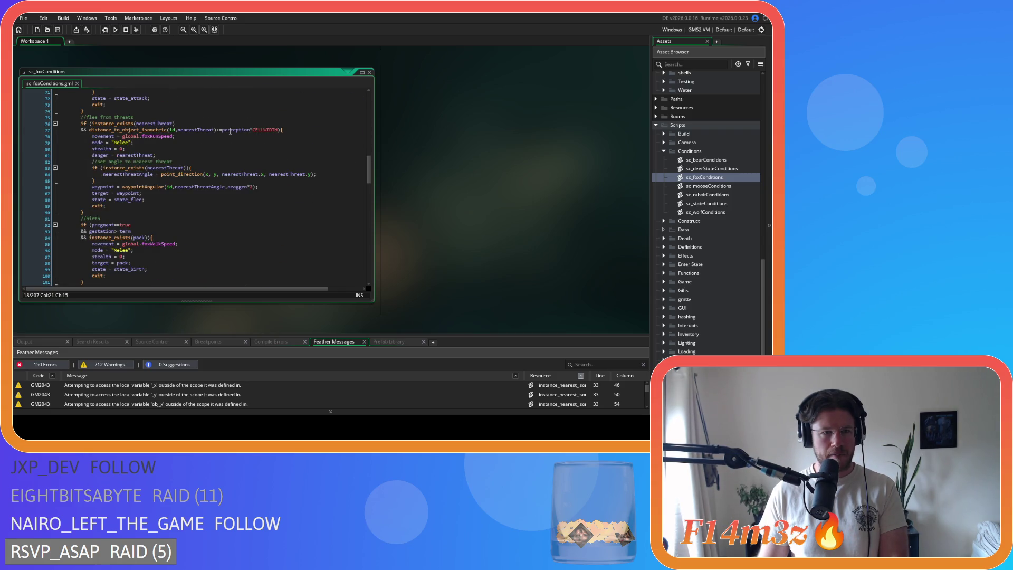
scroll(230, 131, down, 4)
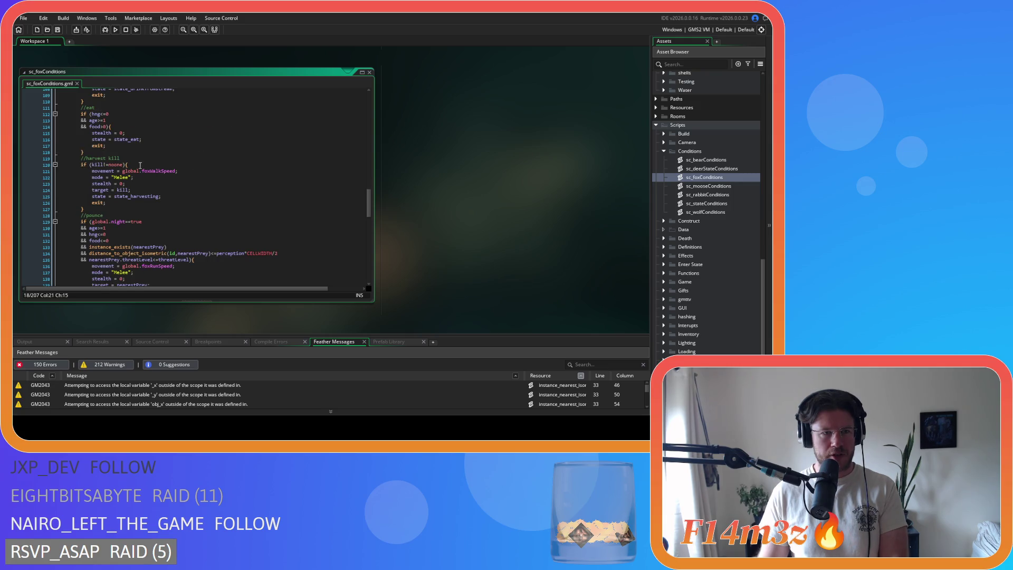
click(141, 165)
key(Return)
text(ds_map_add(global.huntingMap,huntingKey,id);)
scroll(154, 169, down, 5)
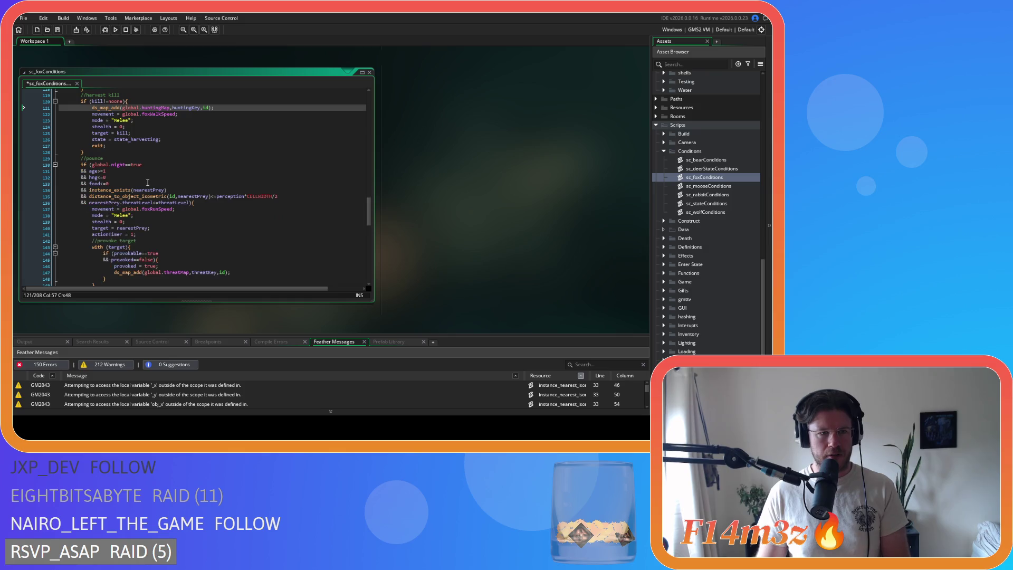
click(206, 156)
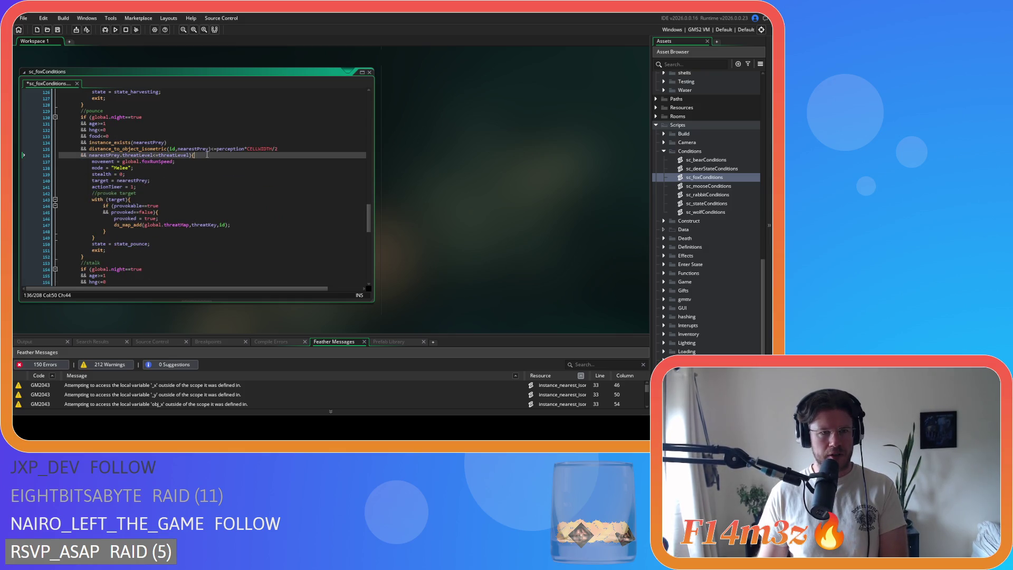
key(Return)
key(ctrl+v)
Paste the same hunting-map entry into the stalk and hunt branches, save, and open sc_mooseConditions.
scroll(206, 157, down, 6)
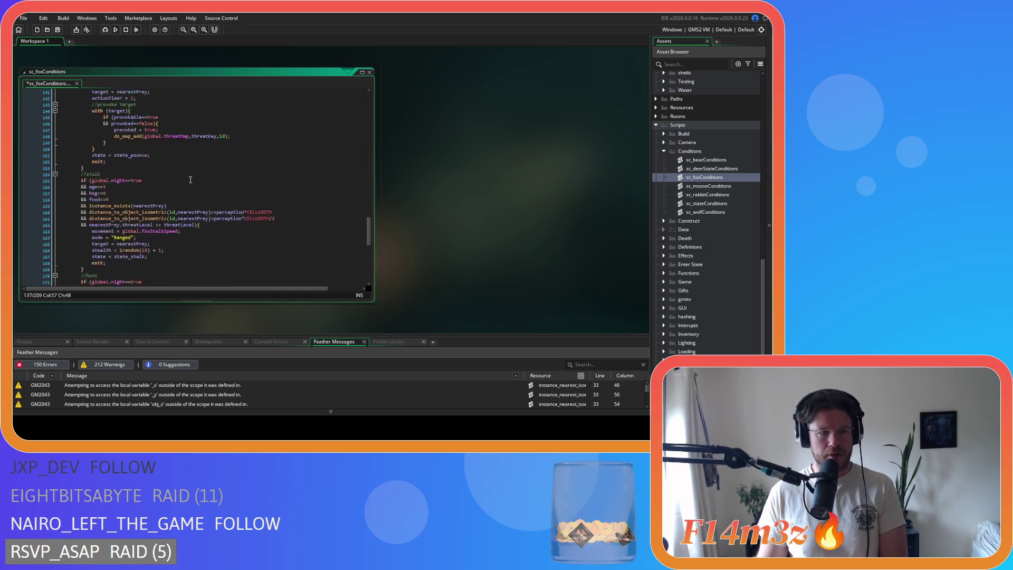
click(209, 192)
key(Return)
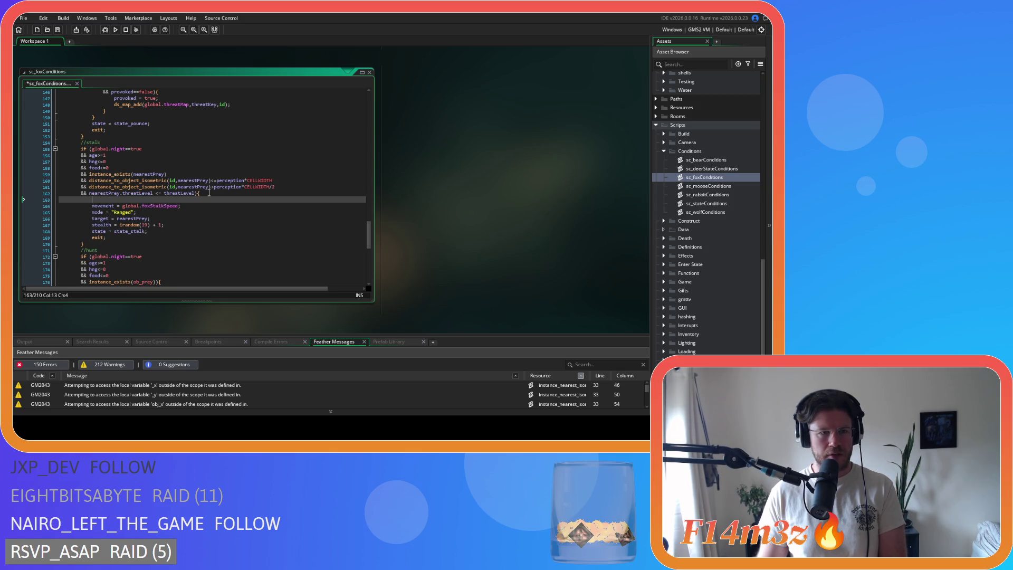
text(ds_map_add(global.huntingMap,huntingKey,id);)
scroll(160, 194, down, 4)
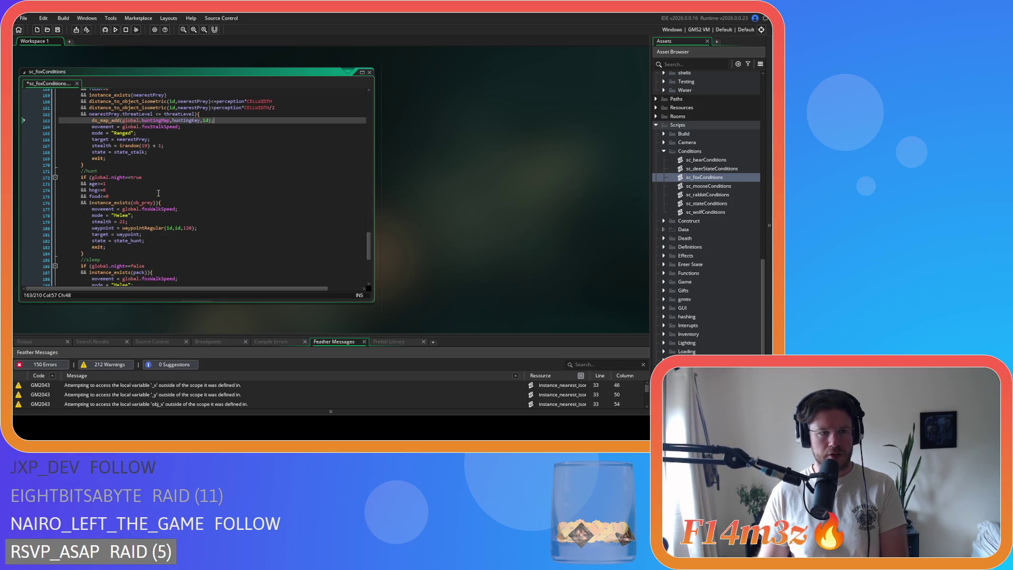
scroll(158, 193, down, 2)
click(188, 172)
key(Return)
text(ds_map_add(global.huntingMap,huntingKey,id);)
key(ctrl+s)
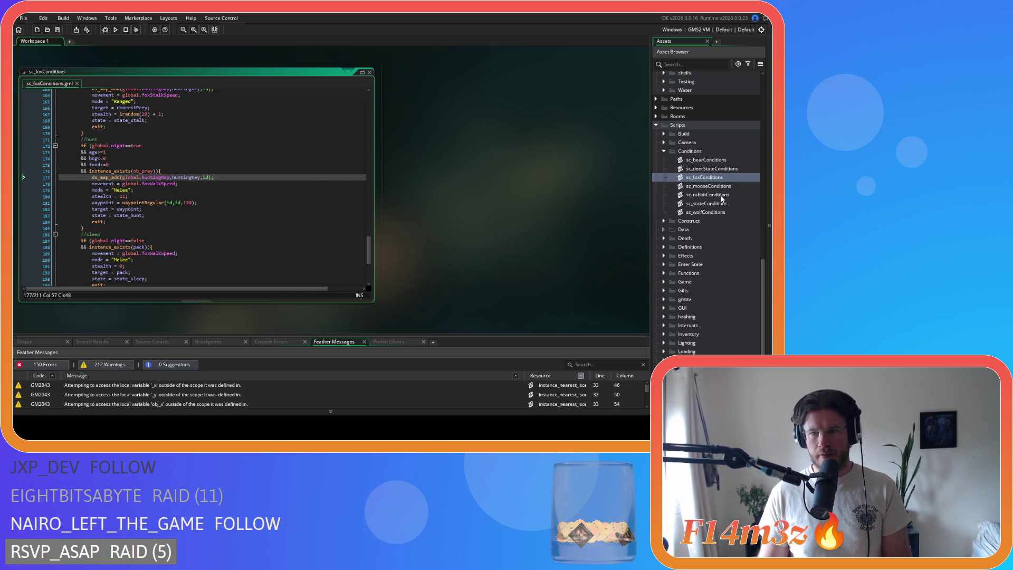
double_click(718, 186)
Remove the spaces around == in the onFire check on line 23.
scroll(150, 169, down, 7)
scroll(150, 168, up, 7)
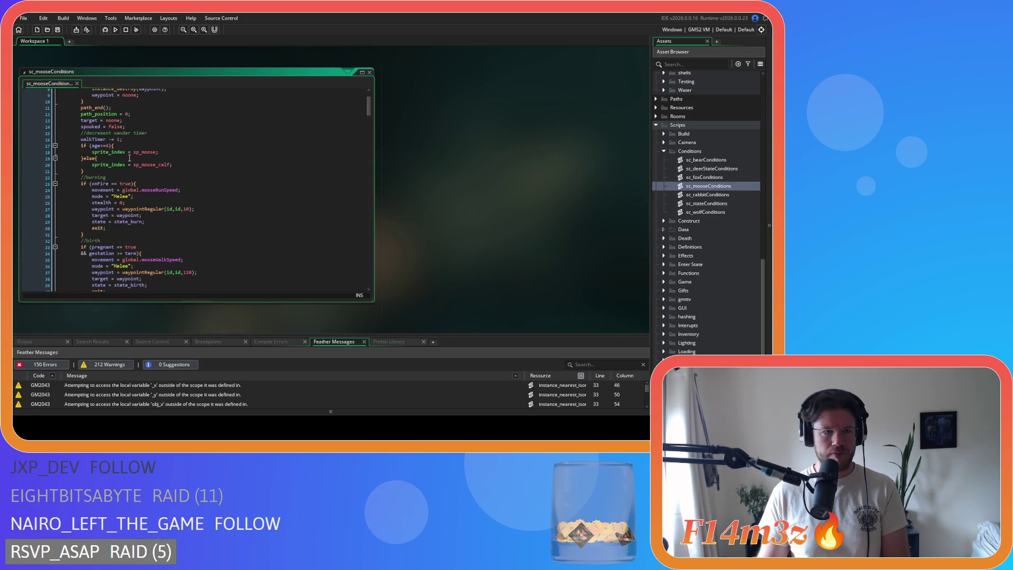
click(108, 231)
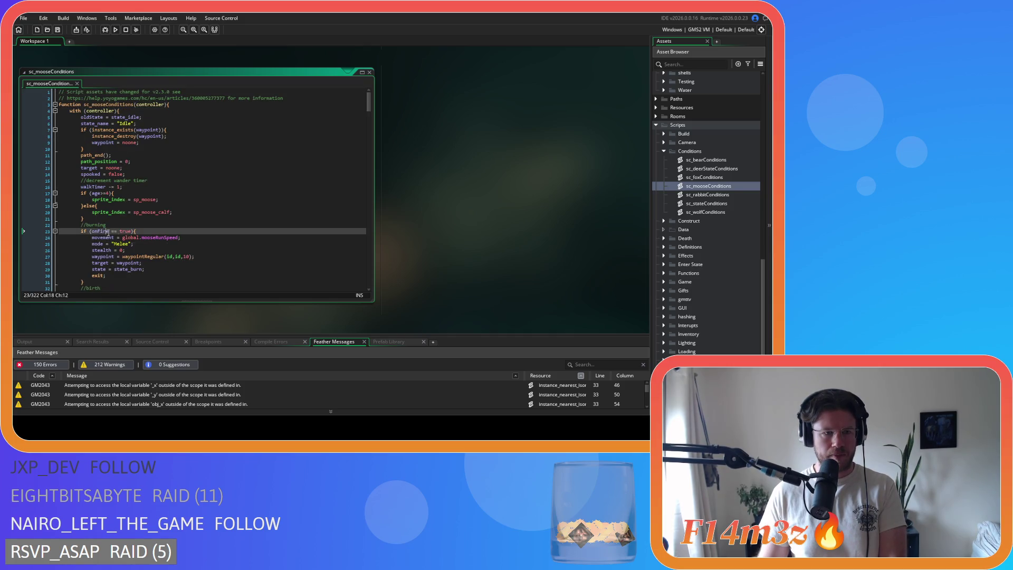
key(Delete)
key(Right)
key(Right)
key(Delete)
Tighten the spacing in the pregnant and gestation >= checks on lines 33–34.
scroll(126, 217, down, 4)
click(119, 215)
key(Delete)
key(Right)
click(117, 222)
key(BackSpace)
key(Right)
key(Right)
key(Delete)
Paste the ds_map_add hunting-map entry on a new line in the attack branch.
scroll(151, 210, down, 7)
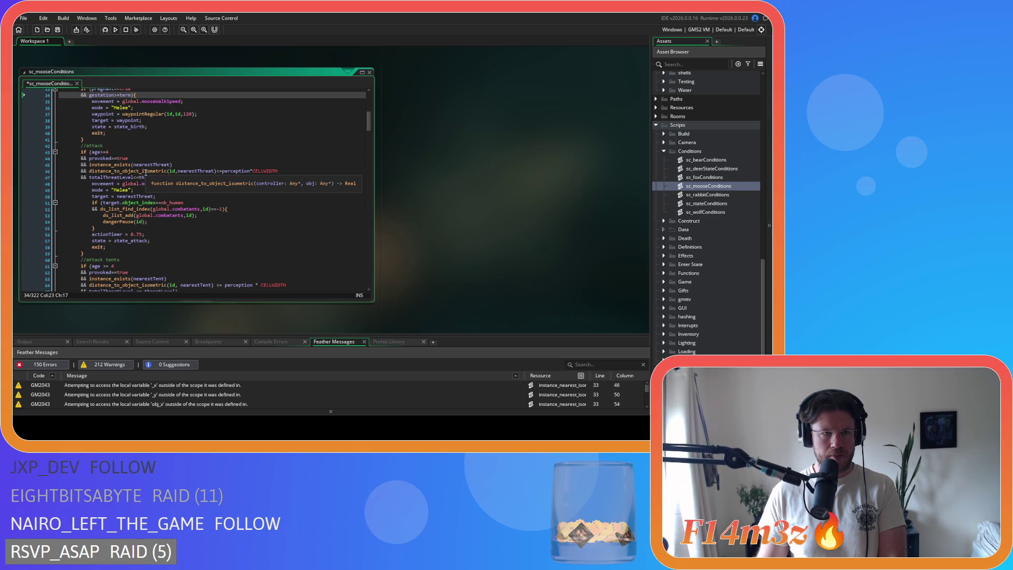
scroll(163, 179, down, 2)
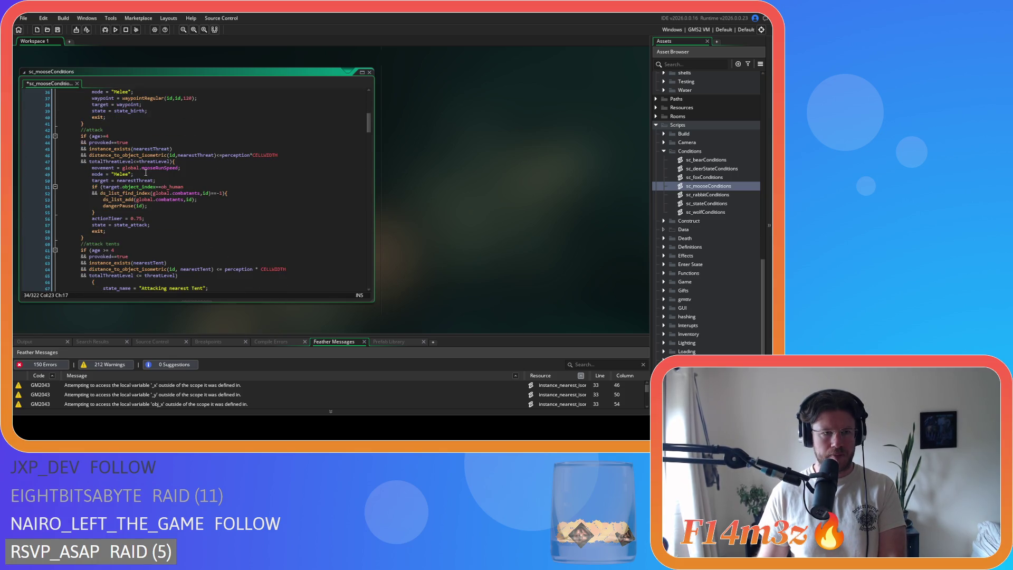
click(193, 146)
key(Return)
text(ds_map_add(global.huntingMap,huntingKey,id);)
Remove the extra spaces in the age>=4 check on line 62.
click(103, 241)
key(BackSpace)
key(Delete)
key(Right)
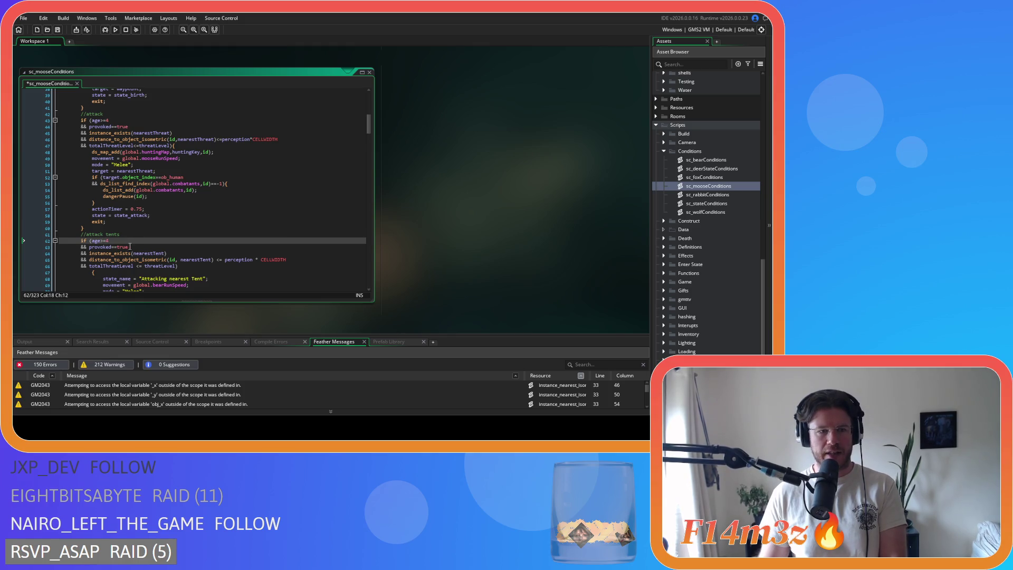
Join the tent-attack branch's lone brace onto its condition and outdent the block.
scroll(150, 249, down, 3)
click(87, 228)
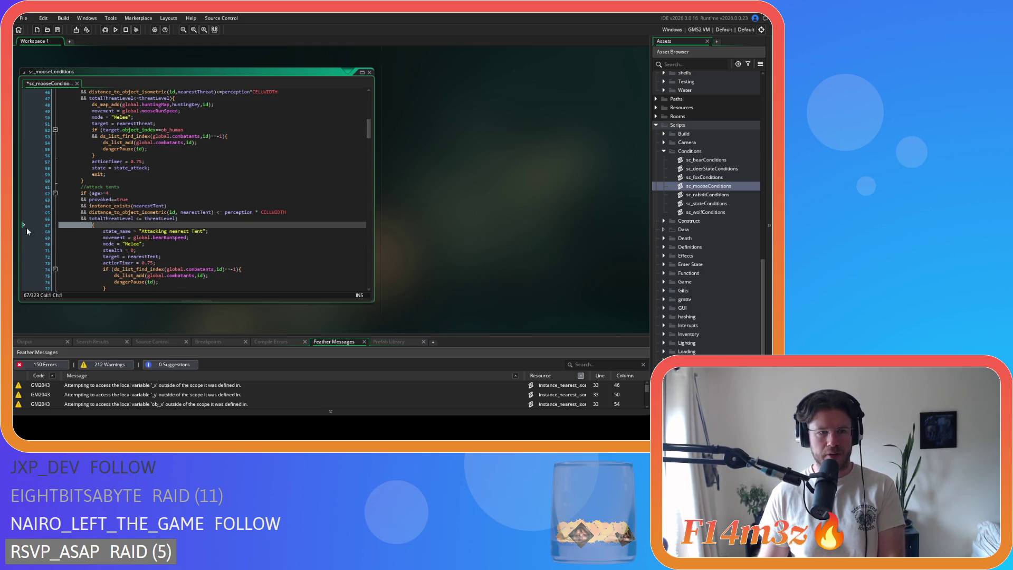
scroll(88, 227, down, 2)
key(BackSpace)
key(BackSpace)
key(BackSpace)
mouse_move(96, 269)
mouse_down()
mouse_move(16, 219)
mouse_move(16, 194)
mouse_up()
key(shift+Tab)
Remove extra spaces in the threatLevel, perception and CELLWIDTH comparisons on lines 65–66.
click(135, 187)
key(Delete)
click(214, 180)
key(Right)
key(Delete)
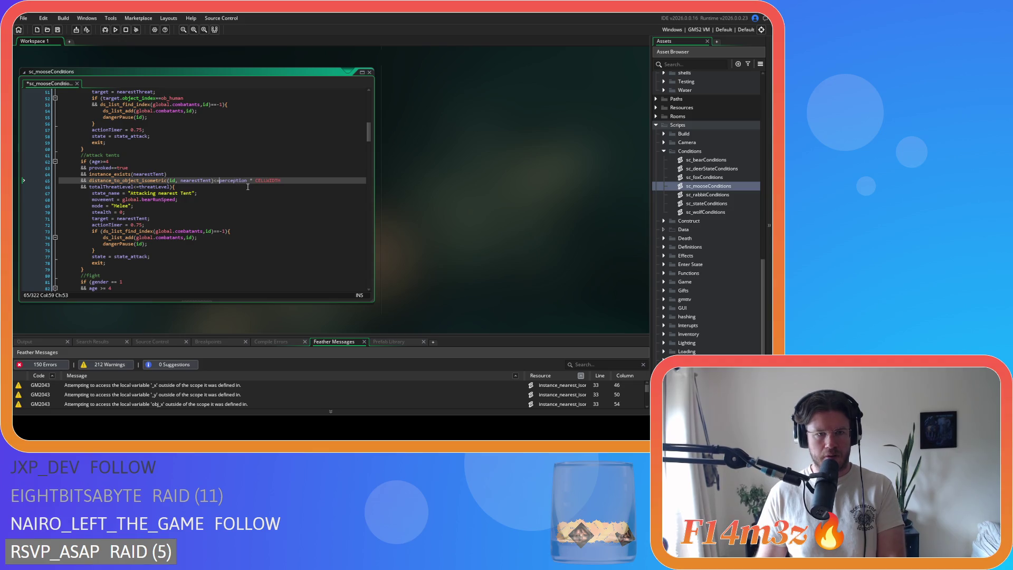
key(BackSpace)
key(Right)
key(Delete)
Paste the hunting-map entry into the tent-attack branch and save the moose script.
click(196, 185)
key(Return)
text(ds_map_add(global.huntingMap,huntingKey,id);)
key(ctrl+s)
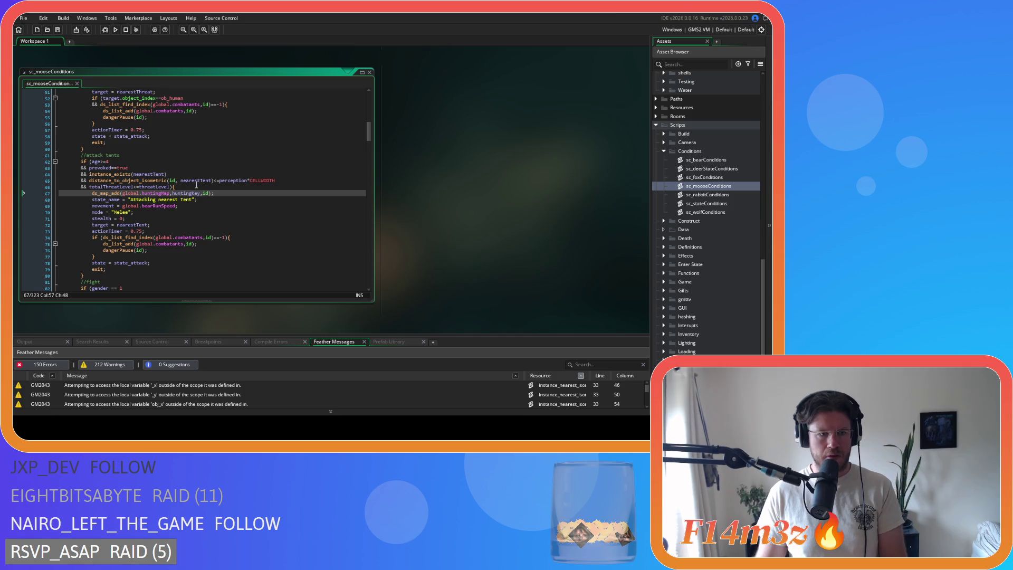
Remove the spaces in the gender==1 and hp>25 checks on lines 82–84.
scroll(197, 184, down, 3)
click(168, 225)
key(Left)
key(Left)
key(Left)
key(BackSpace)
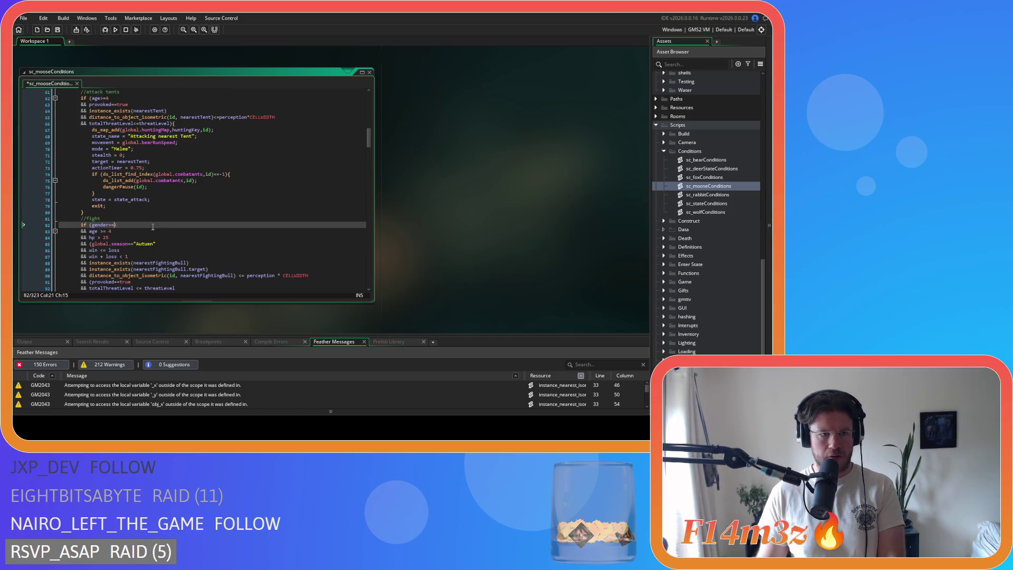
text(1)
click(99, 232)
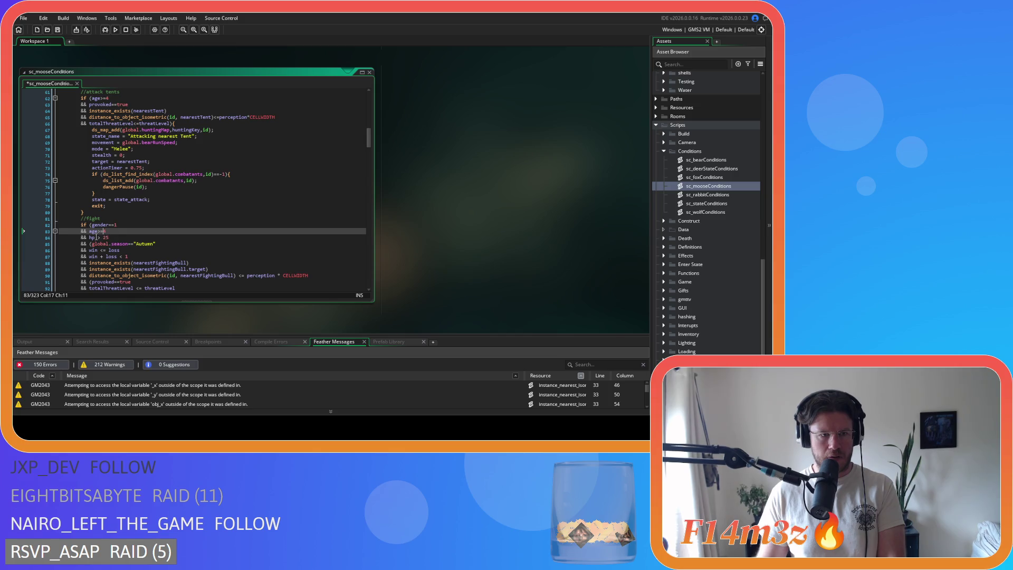
click(96, 237)
key(BackSpace)
key(Right)
key(Delete)
Remove the spaces in the win<=loss and win+loss<1 checks on lines 86–87.
scroll(104, 266, down, 2)
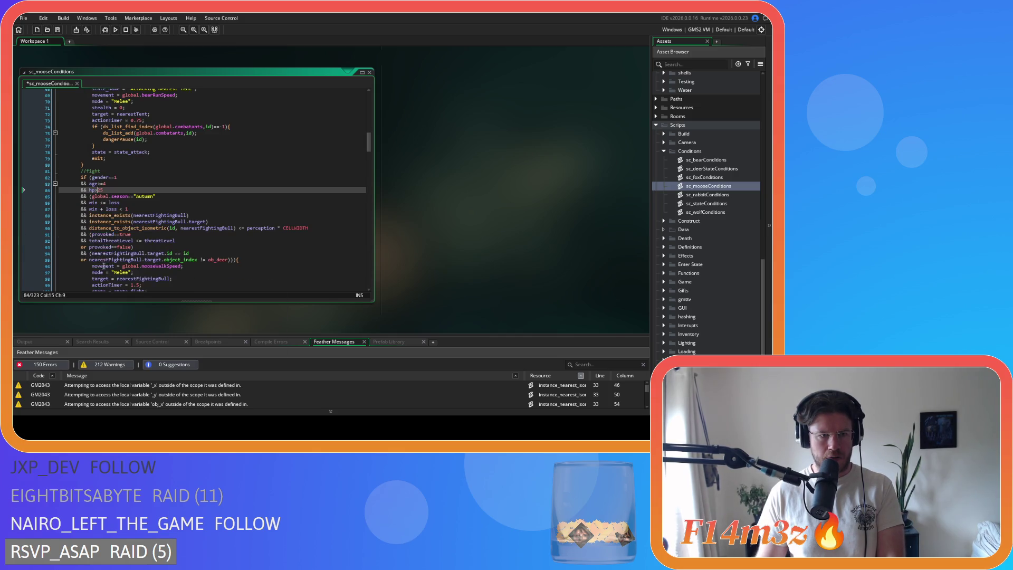
click(99, 204)
key(BackSpace)
key(Right)
key(Right)
key(Delete)
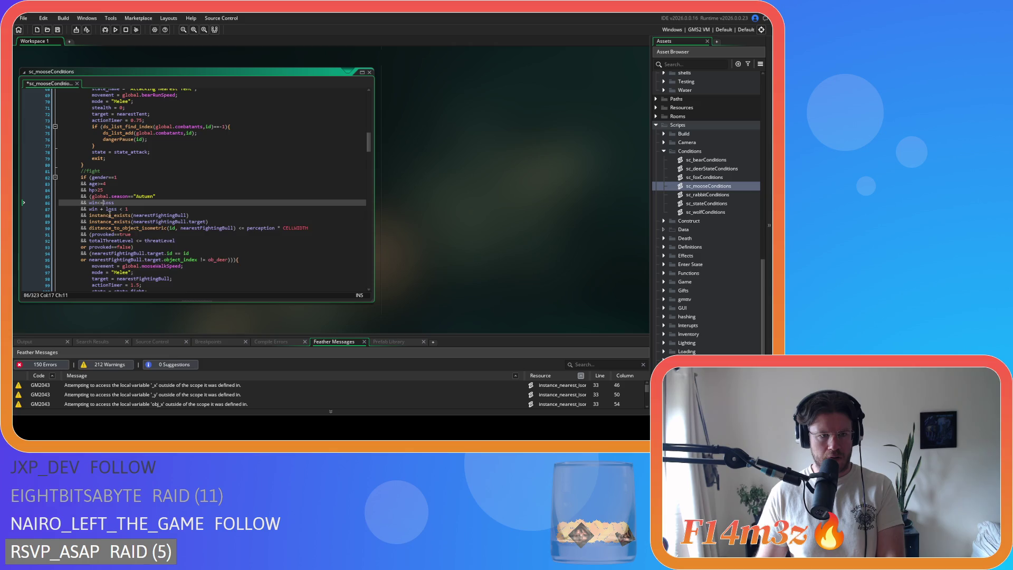
click(99, 209)
key(Delete)
key(Right)
key(Delete)
key(Right)
key(Right)
key(Right)
key(Delete)
Remove the extra spaces in the fighting-bull distance check on line 90.
key(Right)
key(Delete)
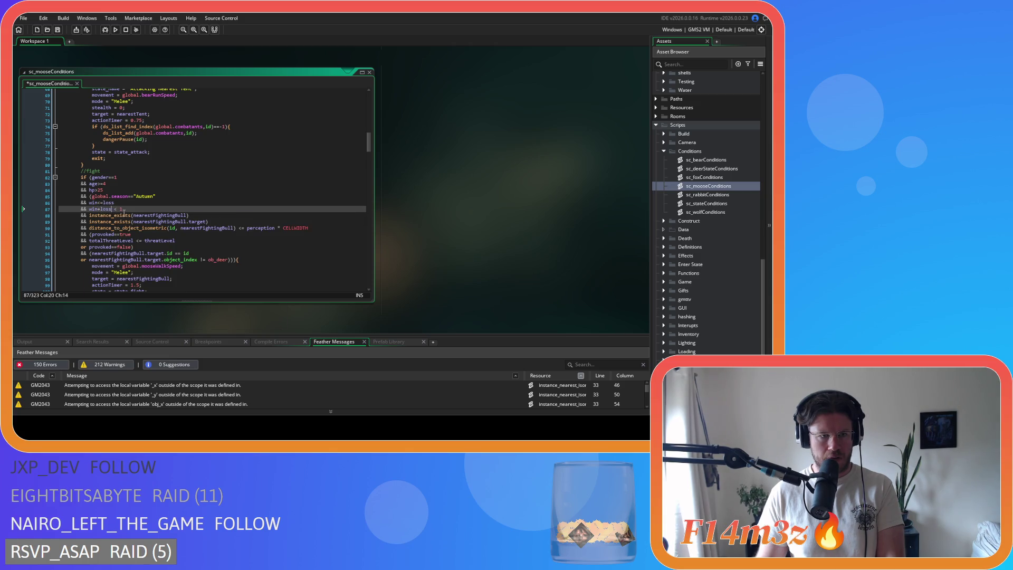
scroll(147, 237, down, 2)
click(179, 182)
key(BackSpace)
key(ctrl+Right)
key(Right)
key(Delete)
key(Right)
key(Delete)
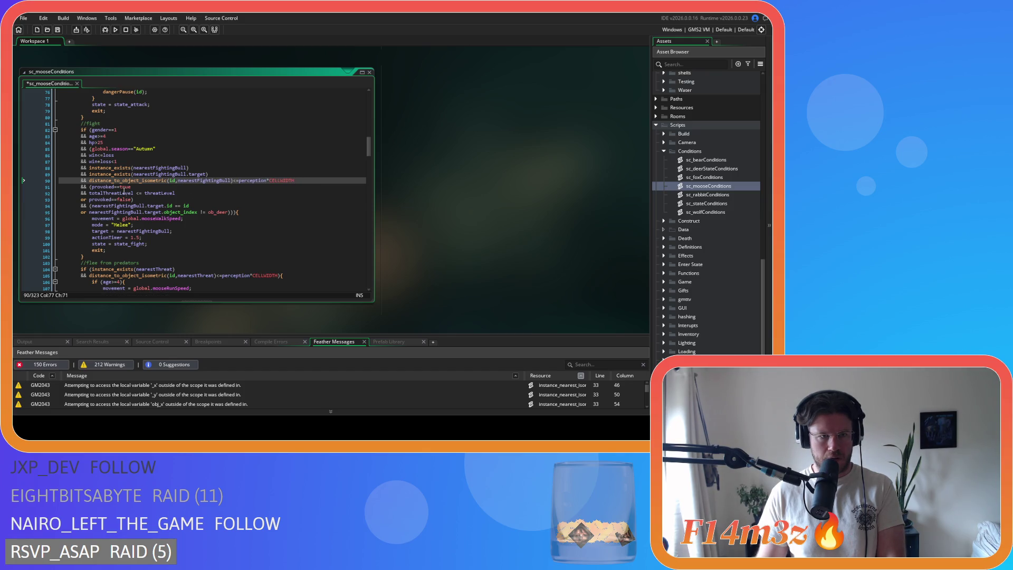
Remove the space after <= in the totalThreatLevel check on line 92 and save.
click(133, 193)
key(Right)
key(Delete)
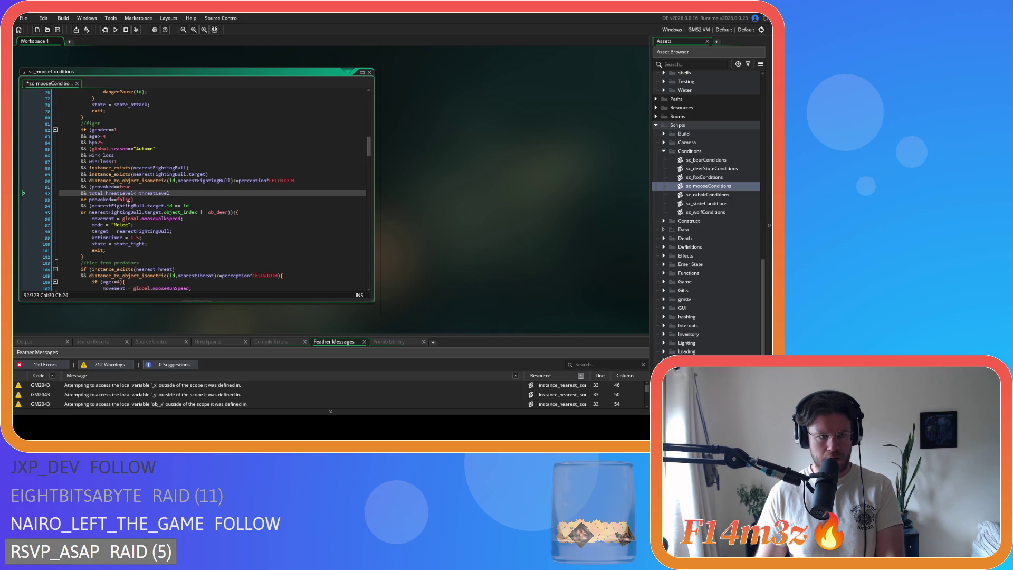
scroll(101, 262, down, 3)
key(ctrl+s)
Check the new tent-attack hunting entry on line 67, then open sc_wolfConditions.
scroll(209, 246, up, 5)
scroll(202, 245, up, 7)
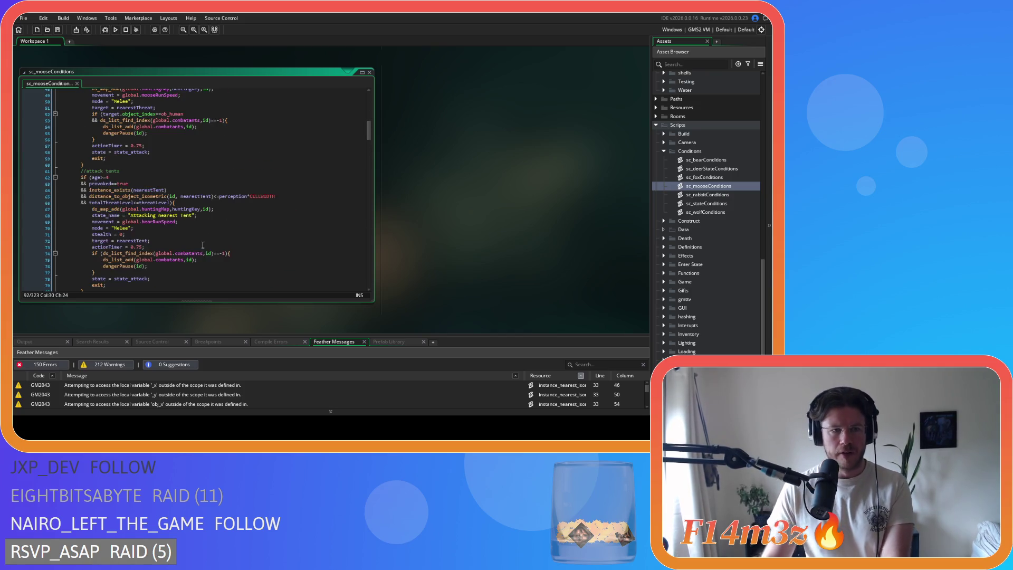
click(217, 209)
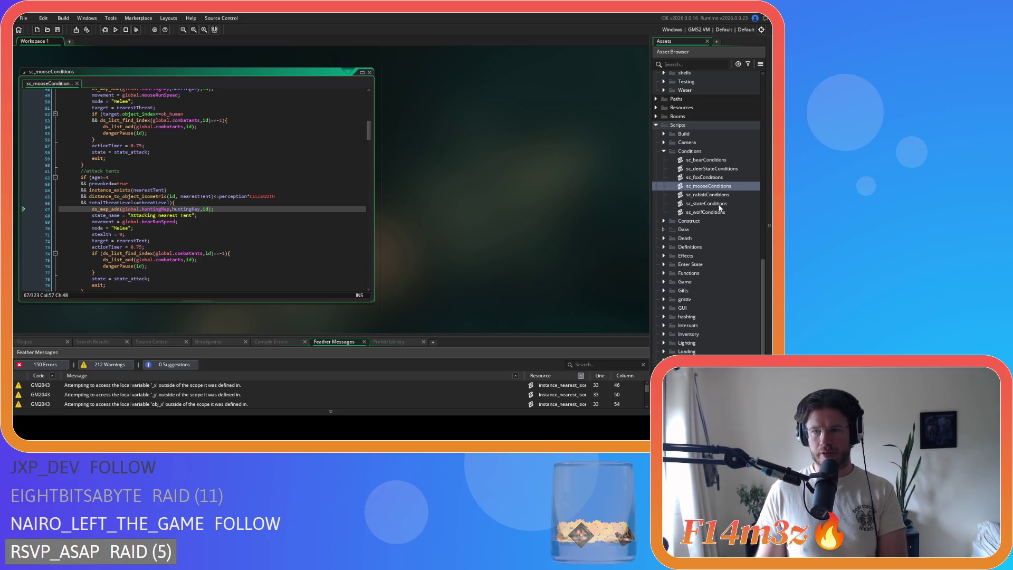
double_click(720, 211)
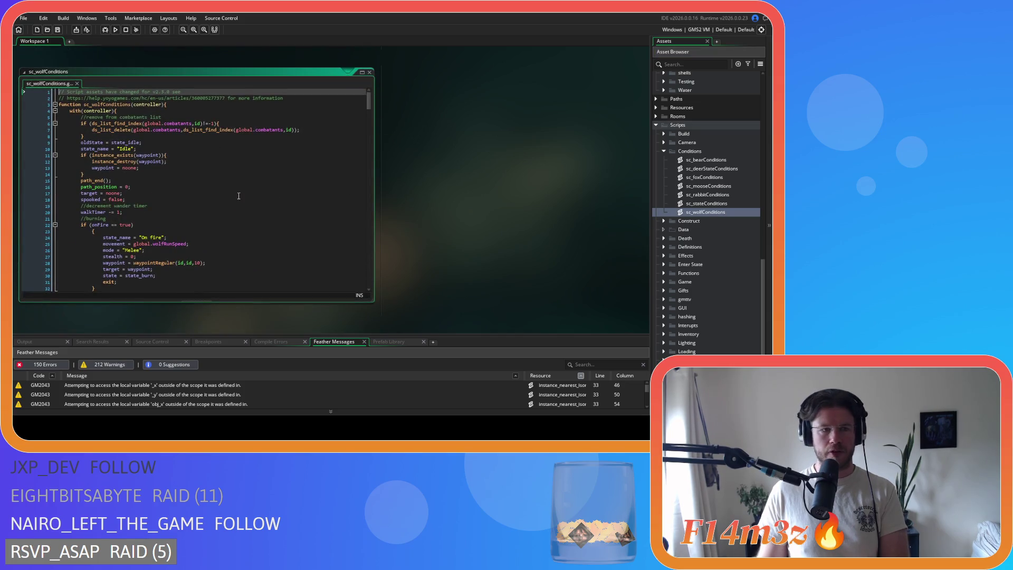
Move the lone brace onto the onFire line and unindent the onFire block.
scroll(176, 181, down, 3)
click(91, 168)
key(BackSpace)
key(BackSpace)
key(BackSpace)
drag(97, 218, 20, 168)
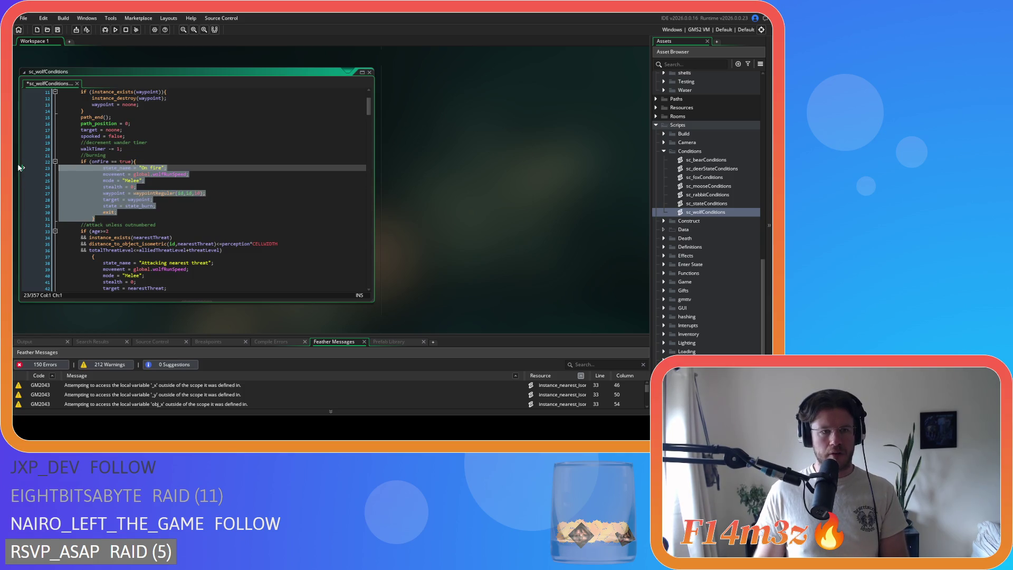
key(shift+Tab)
click(110, 167)
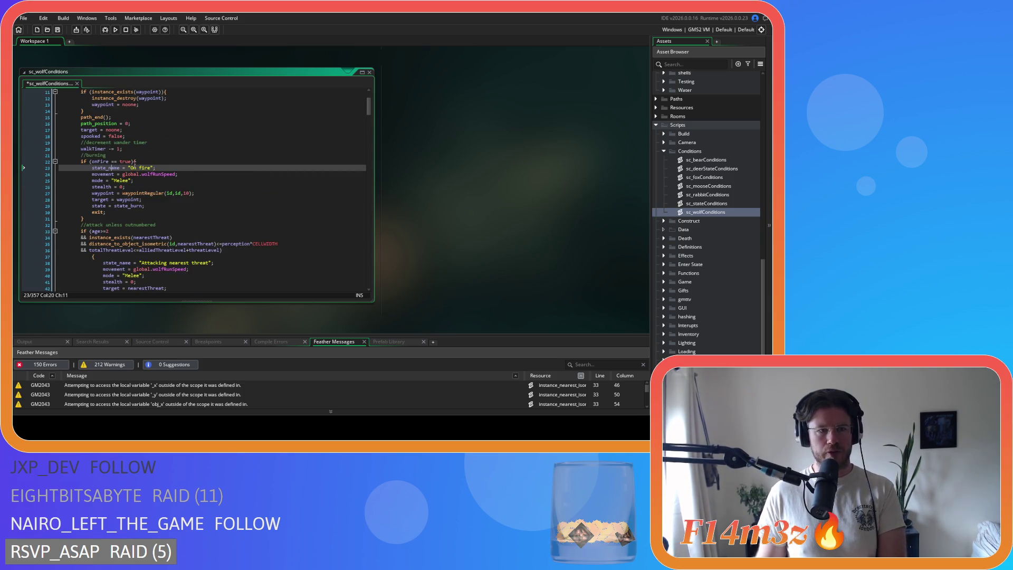
click(110, 161)
Join the brace onto the threat condition line and save the wolf script.
scroll(132, 162, down, 4)
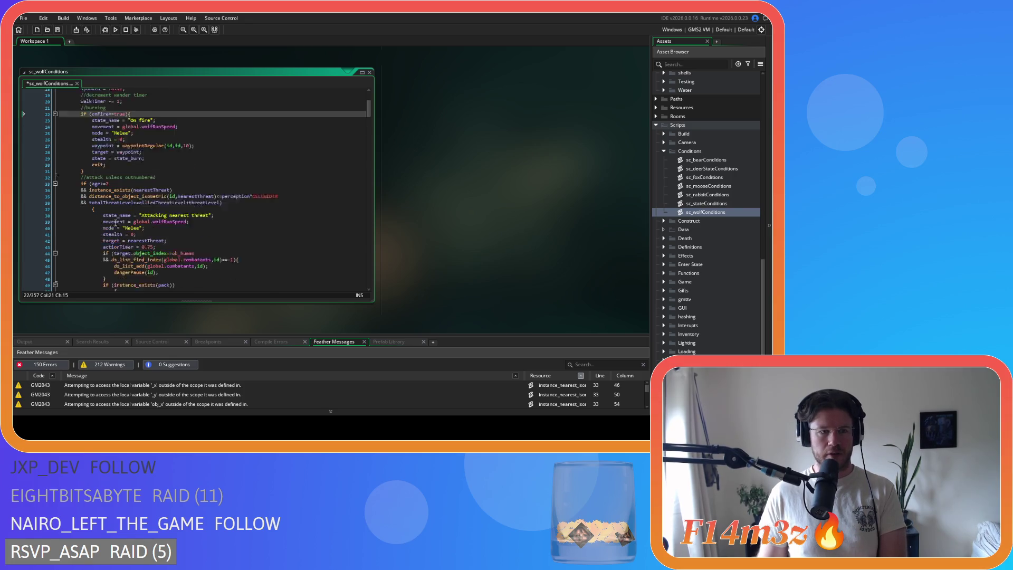
click(85, 177)
key(BackSpace)
key(BackSpace)
key(BackSpace)
scroll(111, 198, down, 20)
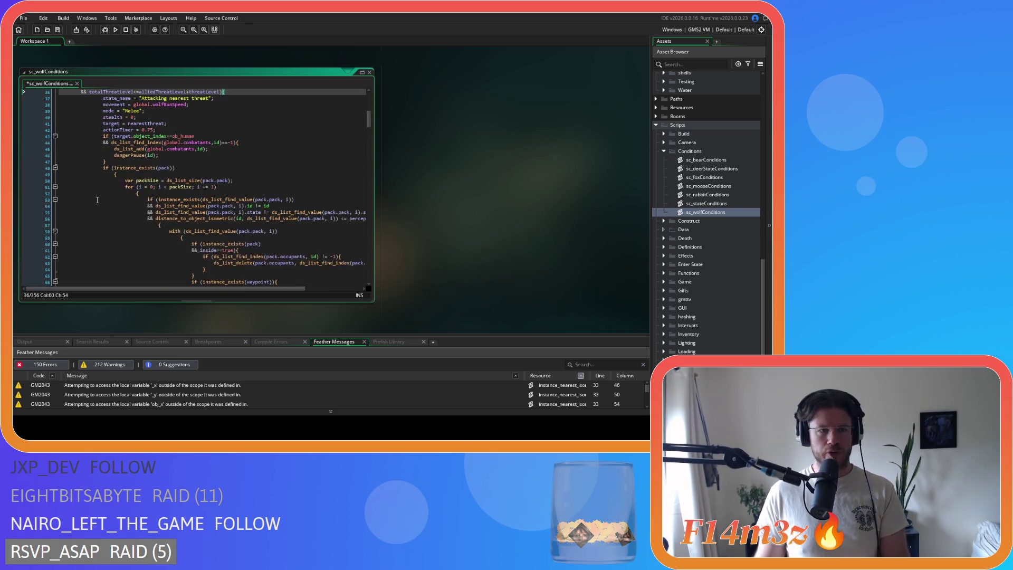
mouse_move(111, 193)
mouse_down()
mouse_move(64, 161)
mouse_move(74, 95)
mouse_move(85, 173)
mouse_up()
click(207, 184)
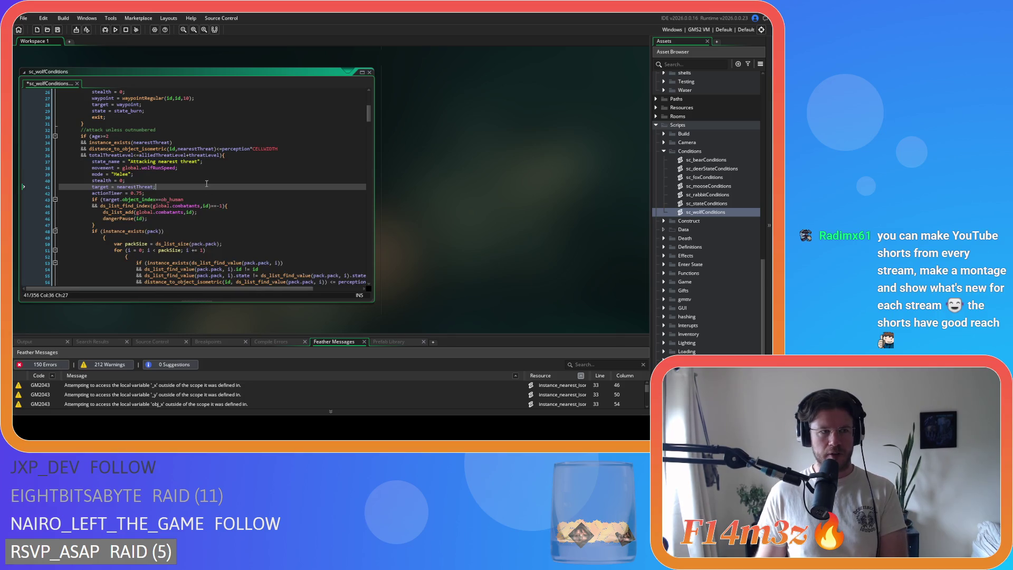
key(ctrl+s)
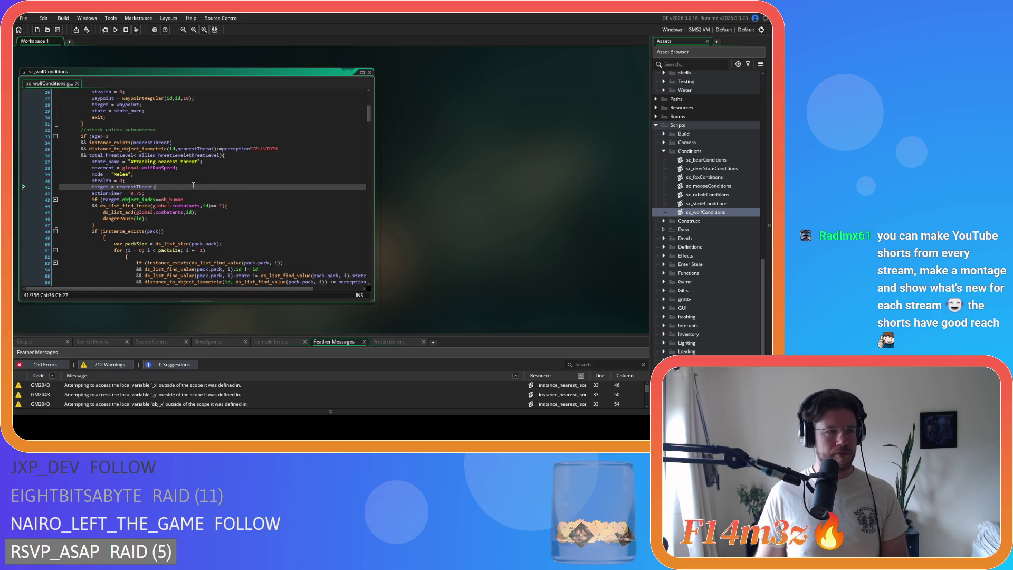
Review the wolfRunSpeed movement and stealth lines in the attack block.
click(201, 171)
key(Left)
key(Left)
key(Left)
click(227, 165)
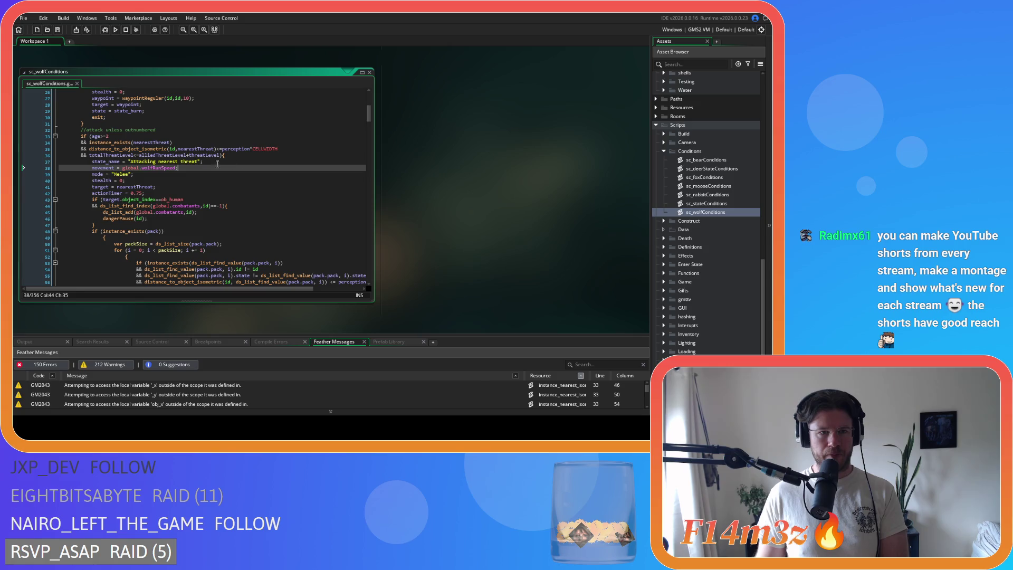
key(Down)
key(Down)
Move the brace onto the pack check line and unindent the pack block.
scroll(179, 182, down, 3)
mouse_move(179, 181)
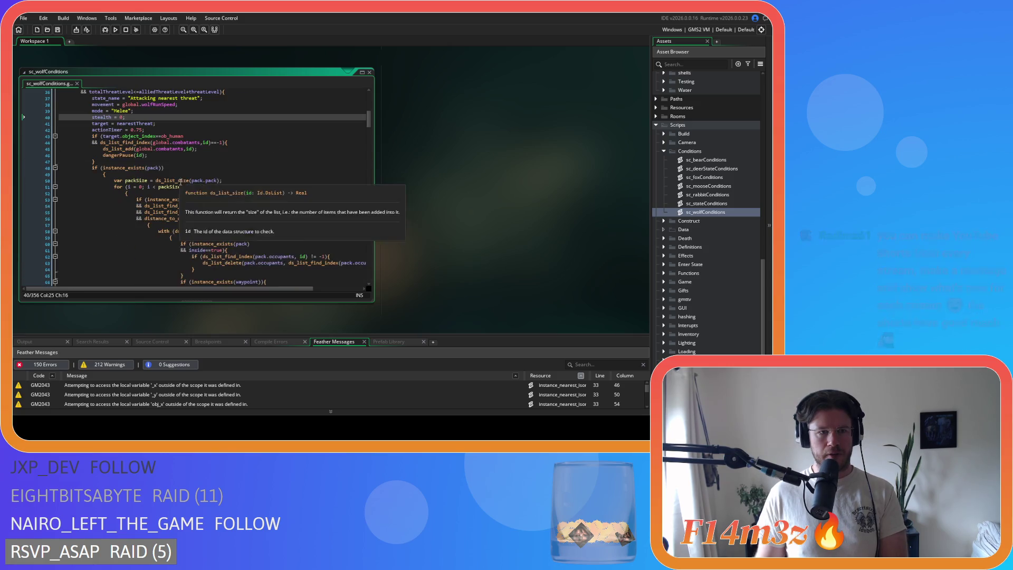
click(91, 173)
key(BackSpace)
key(BackSpace)
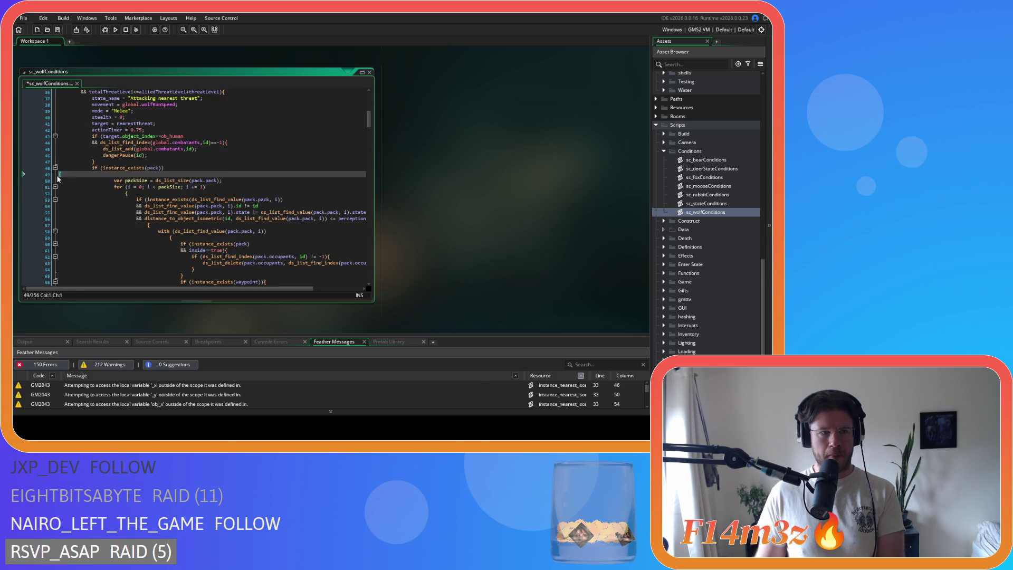
scroll(132, 196, down, 10)
mouse_move(105, 223)
mouse_down()
mouse_move(60, 205)
mouse_move(50, 172)
mouse_up()
key(shift+Tab)
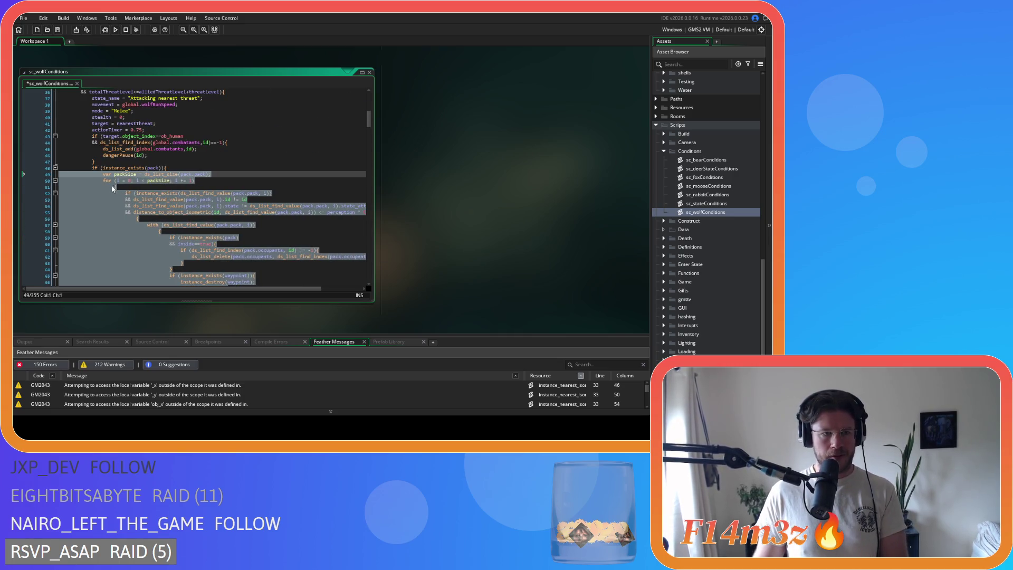
click(33, 188)
Join the loop brace onto the for line, unindent its body, and delete empty line 55.
key(BackSpace)
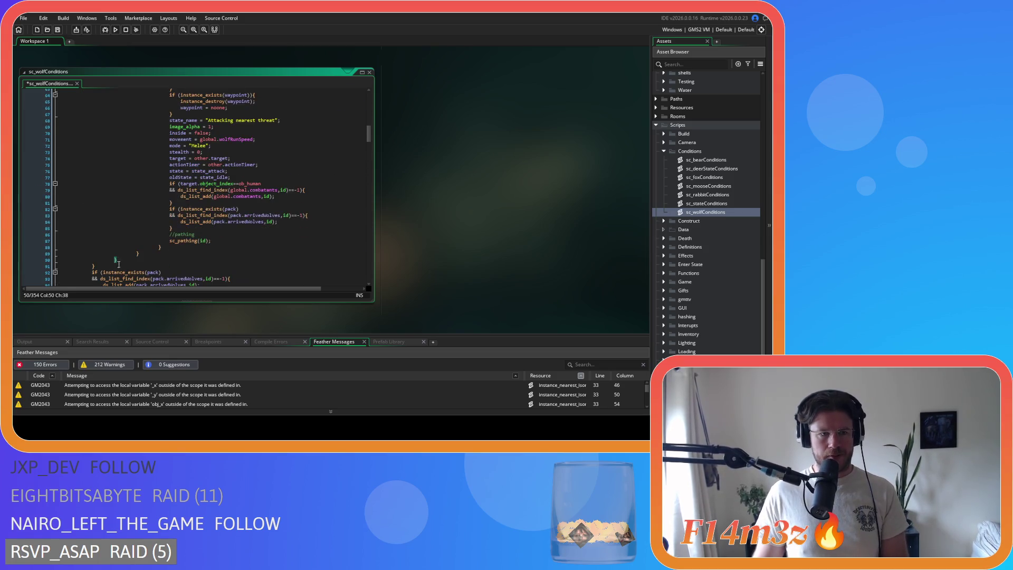
mouse_move(174, 280)
mouse_down()
mouse_move(54, 204)
mouse_move(53, 139)
mouse_up()
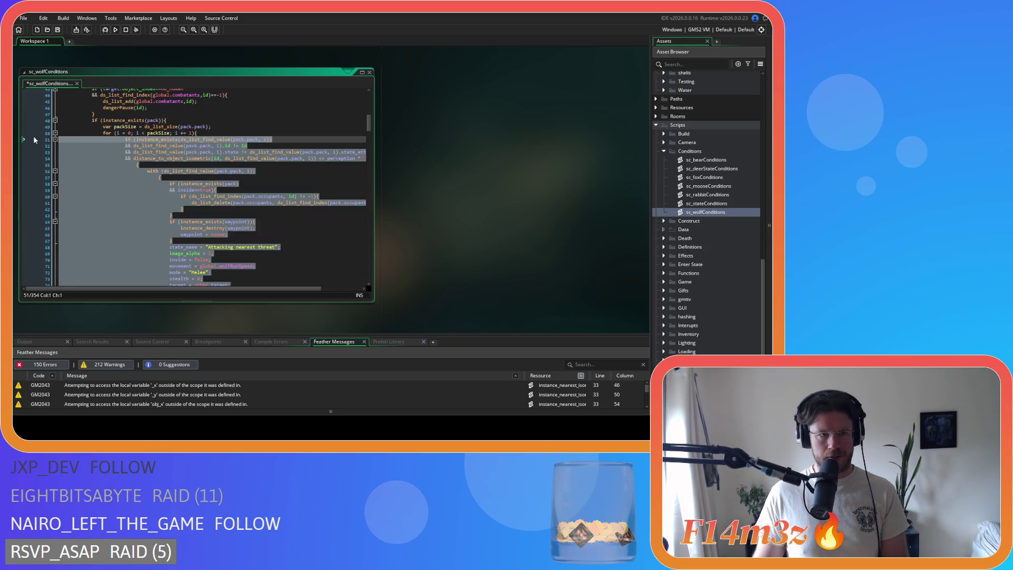
key(shift+Tab)
click(116, 163)
key(BackSpace)
Join the brace after the distance check onto line 55 and unindent the with block.
scroll(158, 211, down, 8)
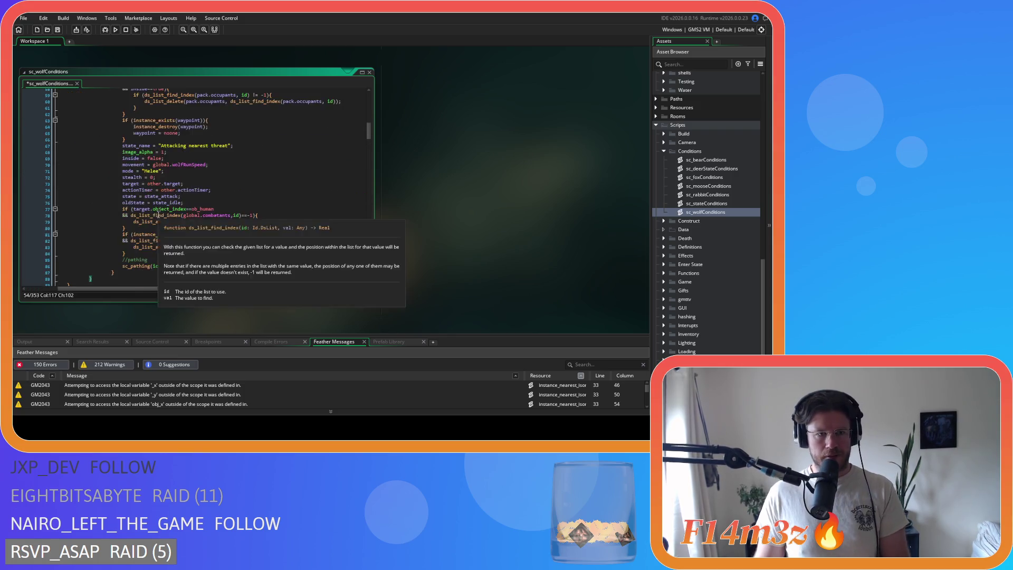
mouse_move(129, 215)
mouse_down()
mouse_move(40, 186)
mouse_move(33, 146)
mouse_up()
scroll(33, 179, up, 5)
click(134, 155)
key(BackSpace)
key(BackSpace)
key(BackSpace)
scroll(32, 158, down, 1)
scroll(153, 210, up, 1)
mouse_move(240, 283)
mouse_down()
mouse_move(132, 262)
mouse_move(17, 162)
mouse_up()
key(shift+Tab)
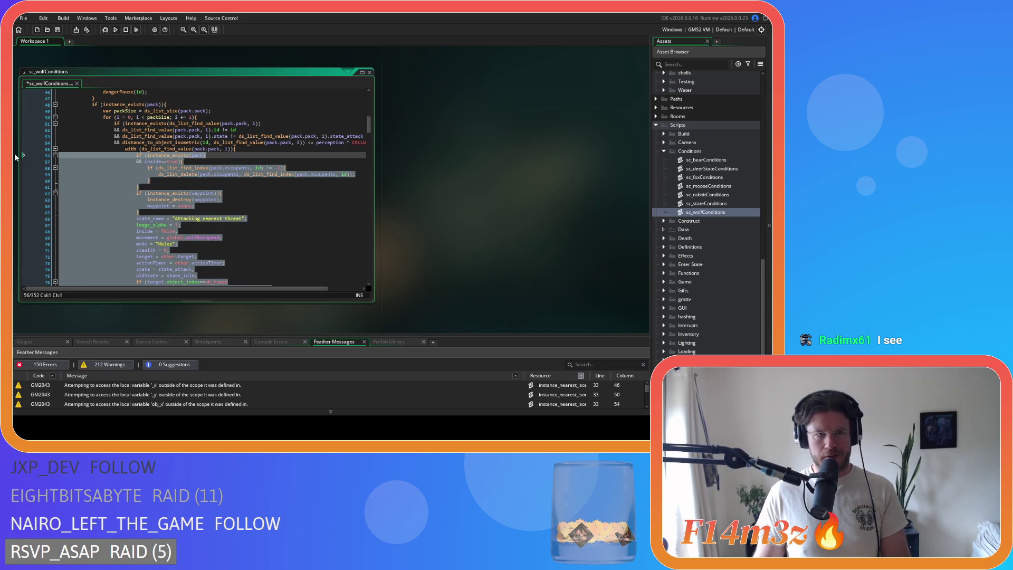
click(237, 193)
Scroll through the rest of the wolf script, then return to the end of the threat condition line.
scroll(255, 211, down, 3)
scroll(256, 211, down, 5)
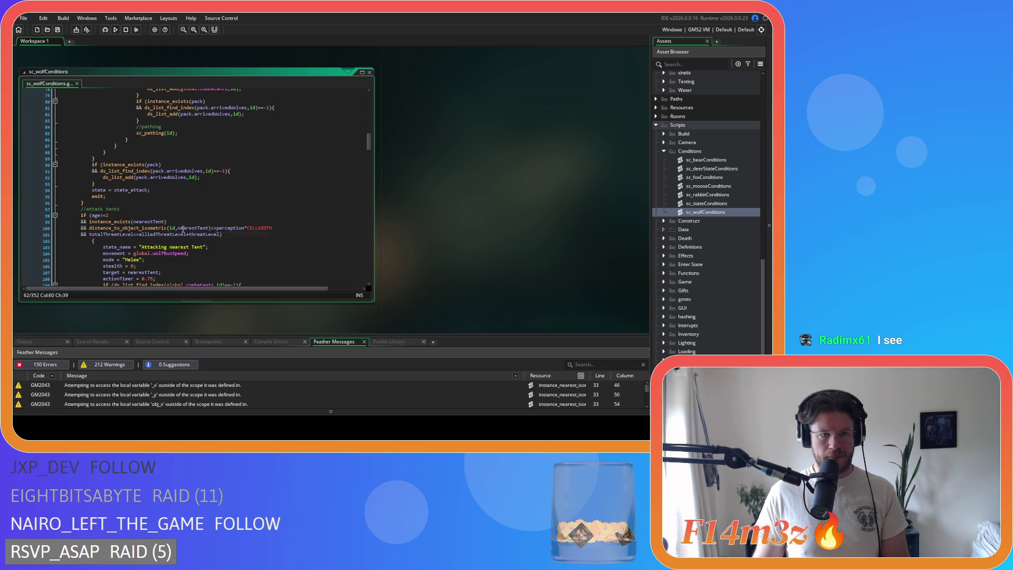
scroll(225, 237, down, 2)
scroll(216, 234, down, 3)
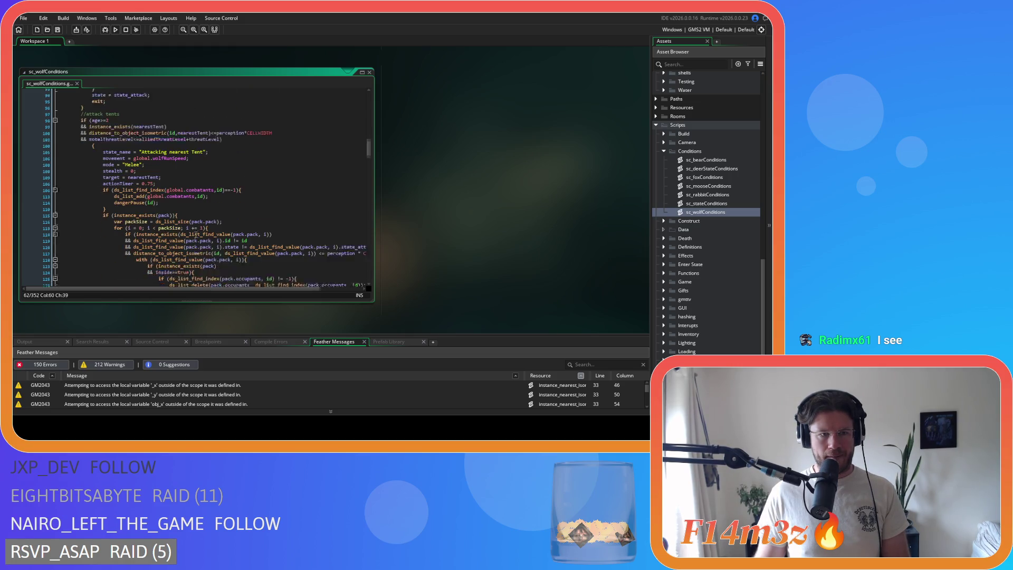
scroll(236, 232, down, 5)
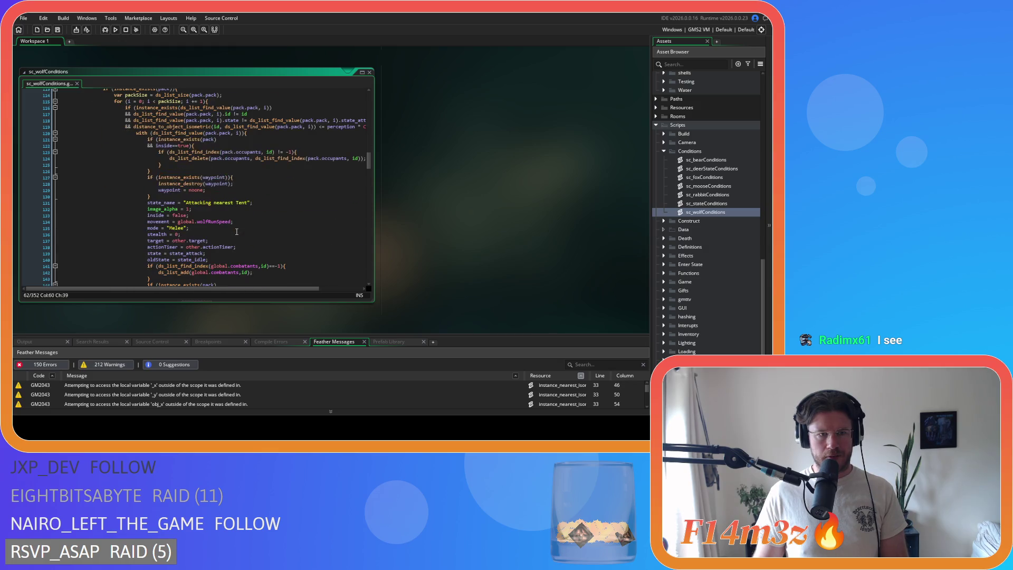
scroll(236, 232, up, 20)
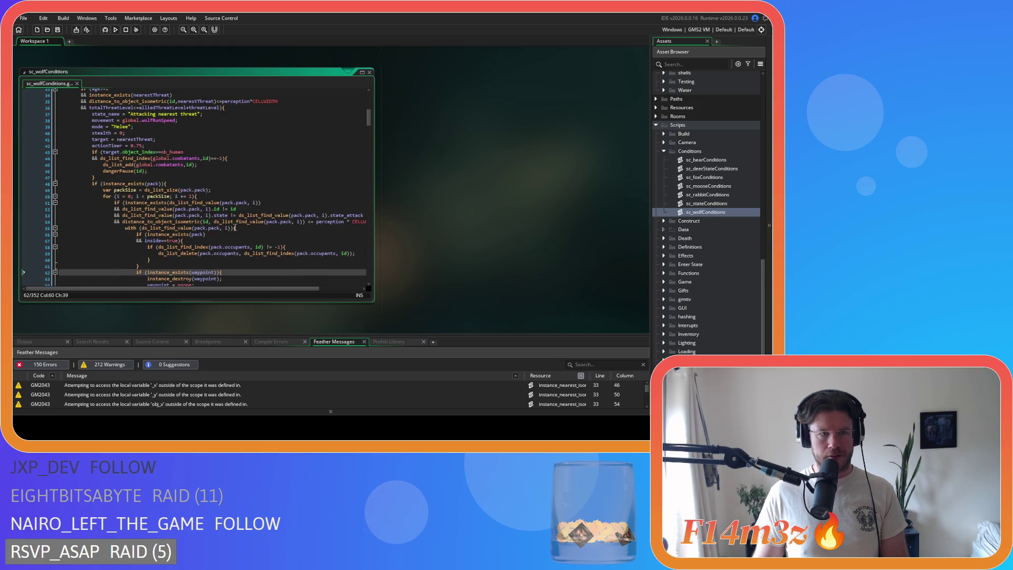
scroll(235, 227, down, 20)
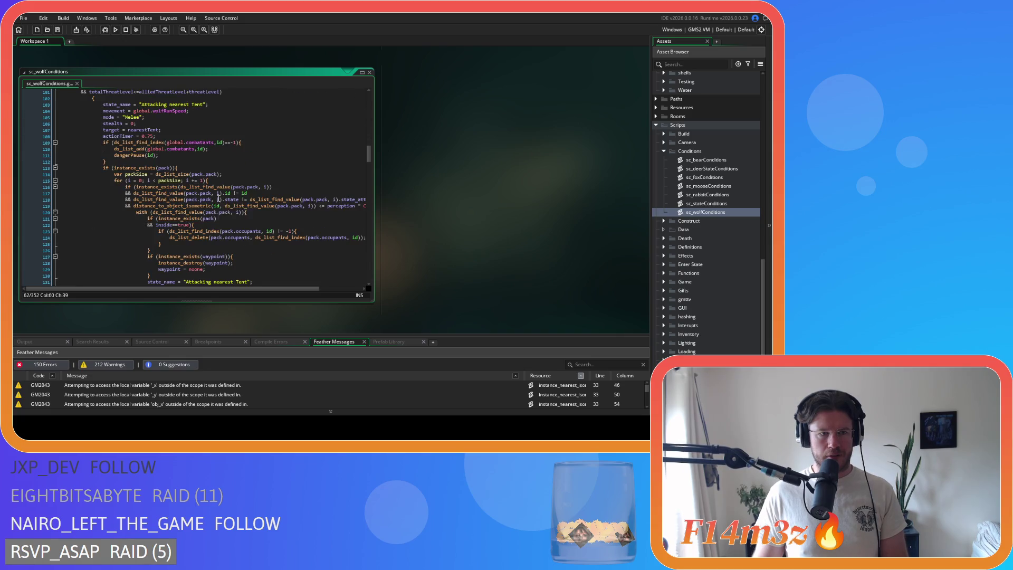
scroll(218, 199, down, 20)
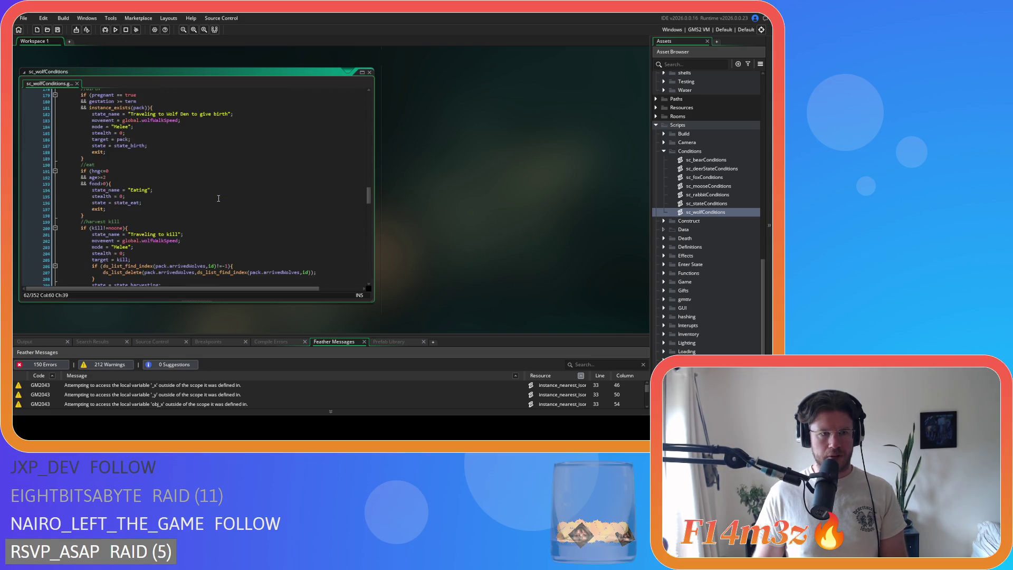
scroll(218, 198, down, 20)
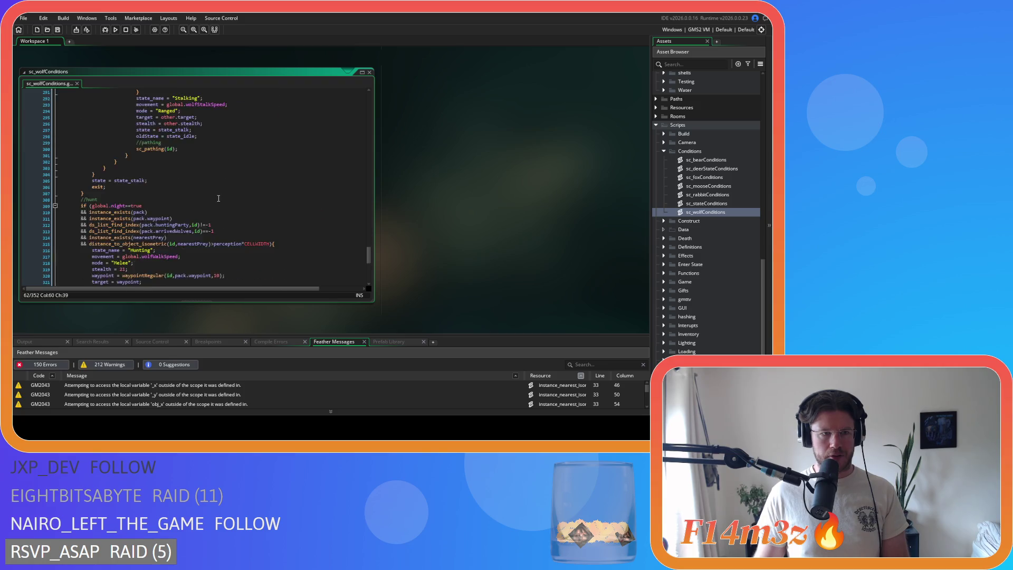
scroll(218, 199, up, 8)
mouse_move(366, 245)
mouse_down()
mouse_move(353, 91)
mouse_move(368, 109)
mouse_up()
click(192, 181)
scroll(193, 181, down, 2)
scroll(195, 181, up, 2)
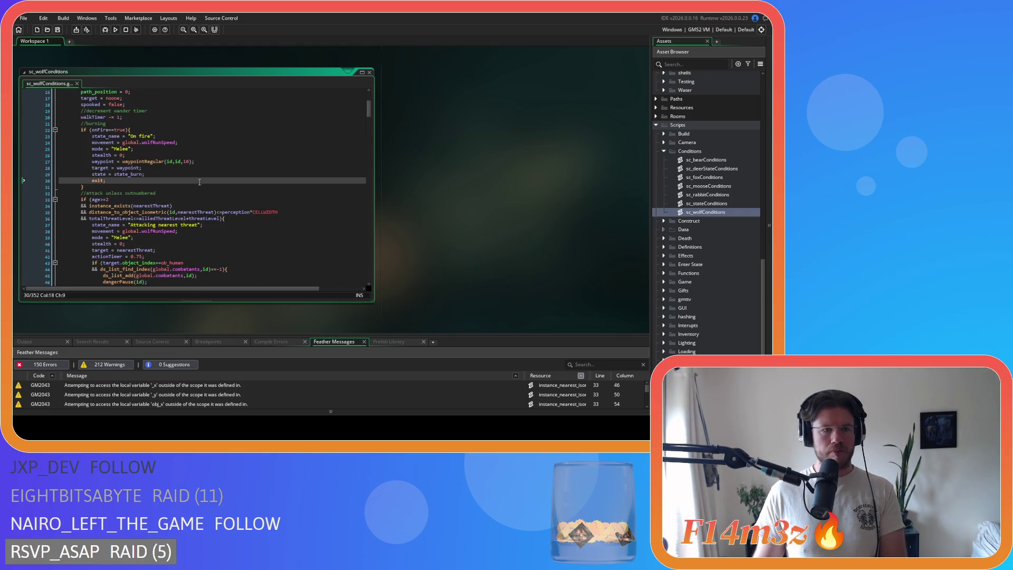
click(225, 219)
Paste the ds_map_add hunting entry into the threat block and after the waypoint reset, then save.
key(Return)
key(ctrl+v)
scroll(237, 209, down, 7)
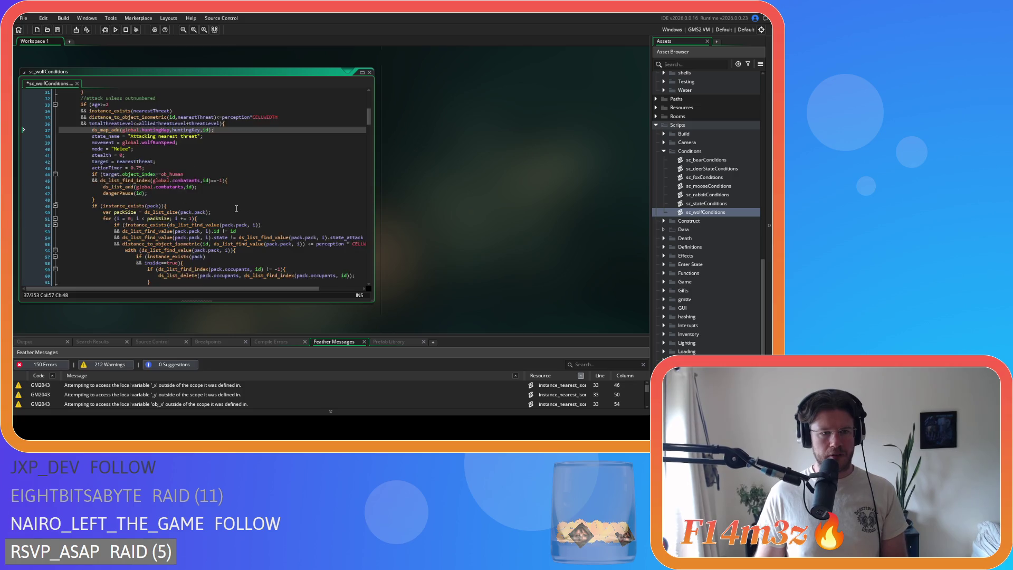
scroll(236, 208, down, 4)
scroll(227, 215, up, 6)
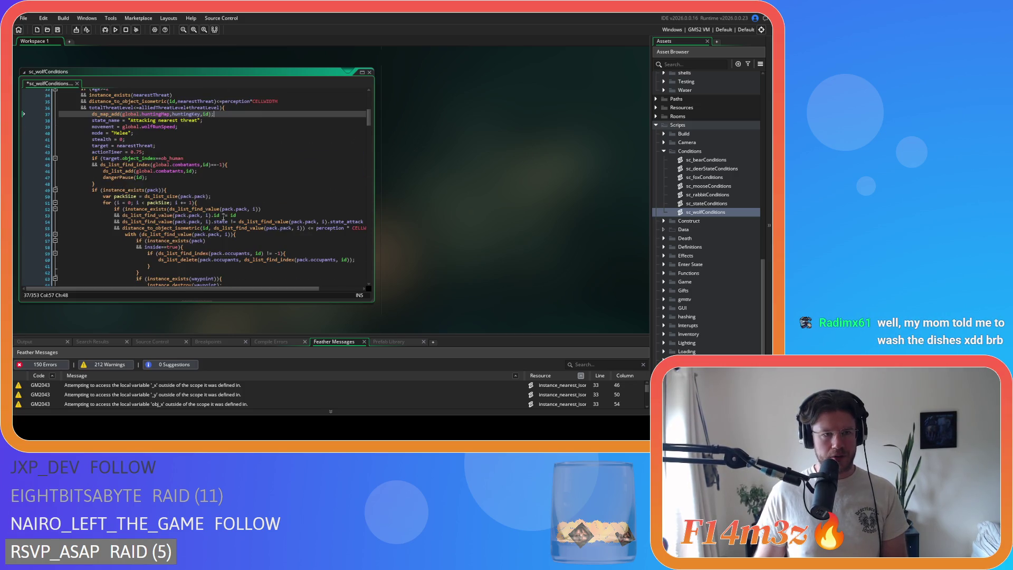
scroll(224, 217, down, 5)
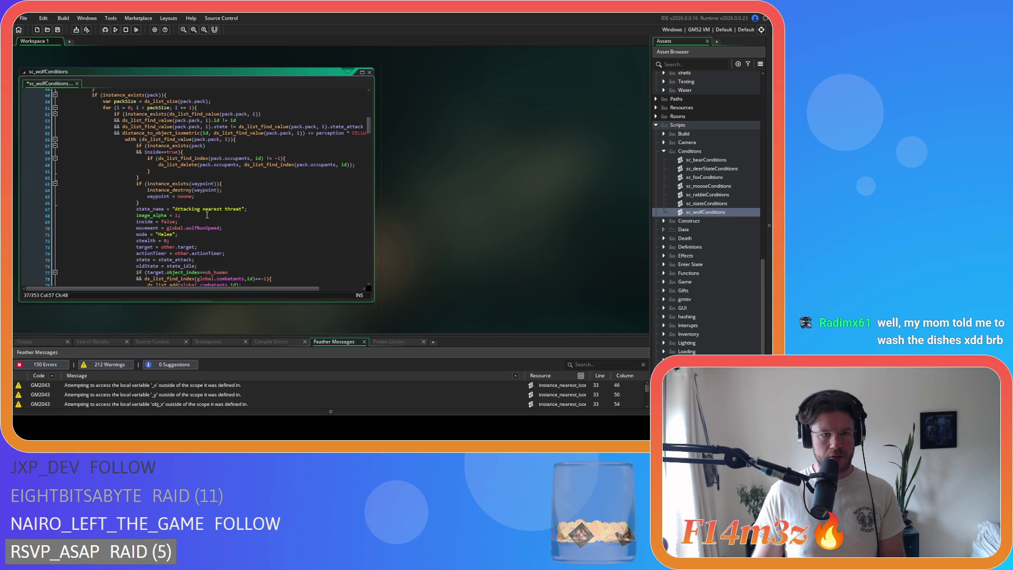
click(161, 204)
key(Return)
text(ds_map_add(global.huntingMap,huntingKey,id);)
key(ctrl+s)
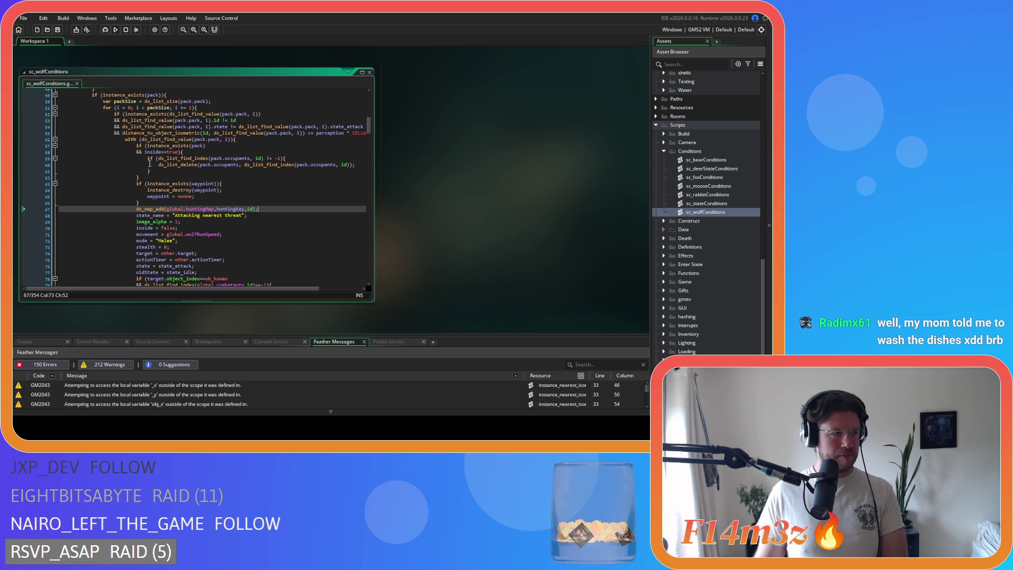
Join the brace after the tent condition onto line 103.
scroll(280, 158, down, 5)
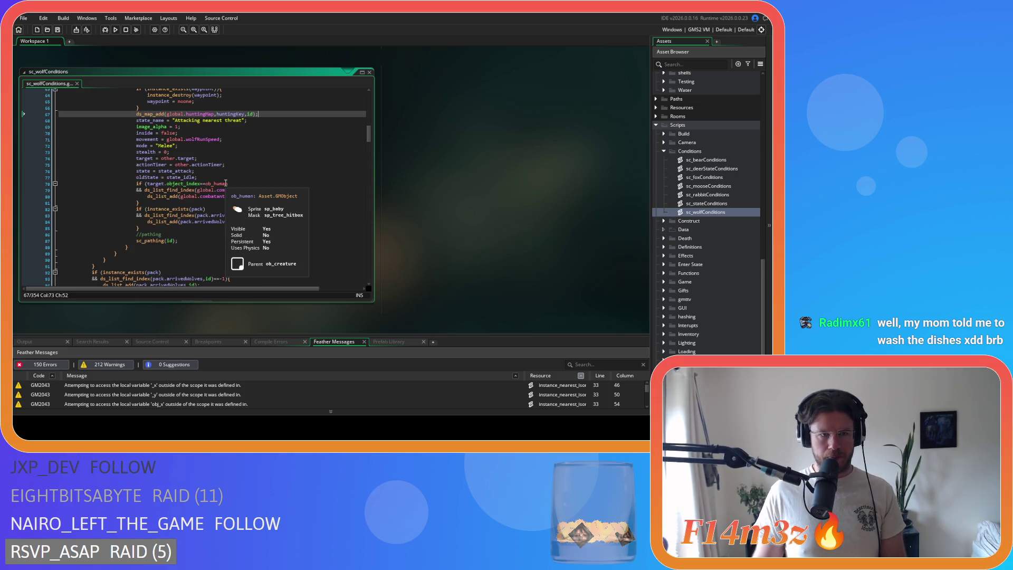
scroll(225, 182, down, 4)
scroll(225, 182, down, 2)
scroll(136, 199, up, 6)
scroll(136, 199, down, 4)
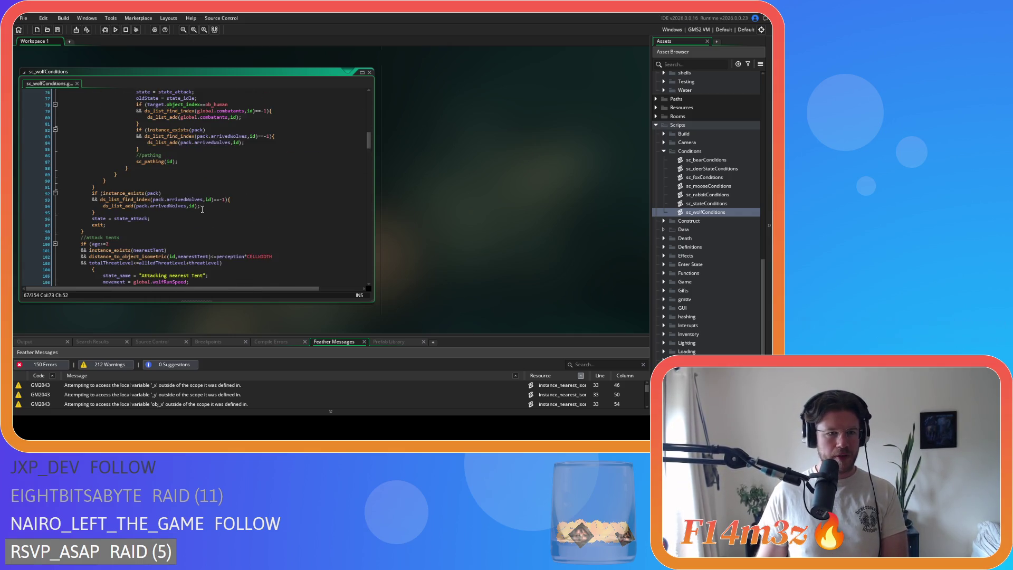
scroll(161, 230, down, 3)
click(89, 203)
key(BackSpace)
Select the tent attack block from line 104 to line 142, then save the wolf script.
scroll(107, 224, down, 13)
scroll(107, 223, down, 10)
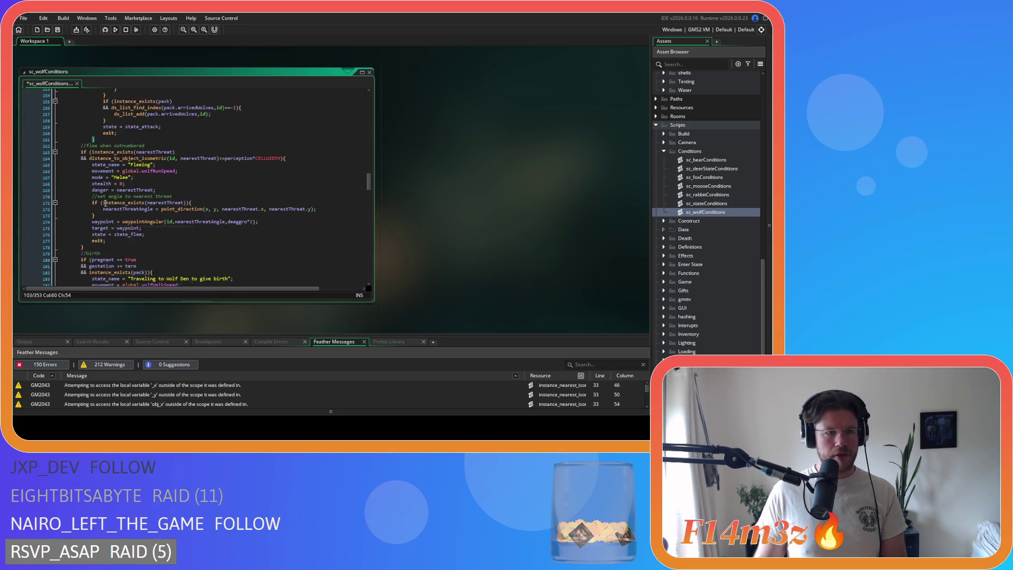
click(106, 217)
scroll(105, 217, up, 10)
shift+click(24, 192)
scroll(195, 182, up, 11)
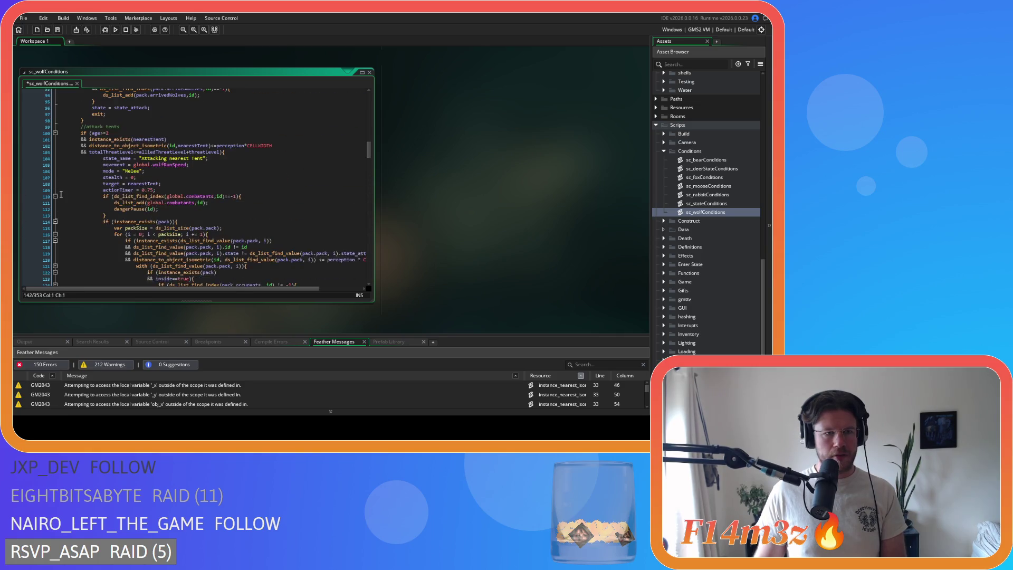
shift+click(59, 158)
click(195, 180)
key(ctrl+s)
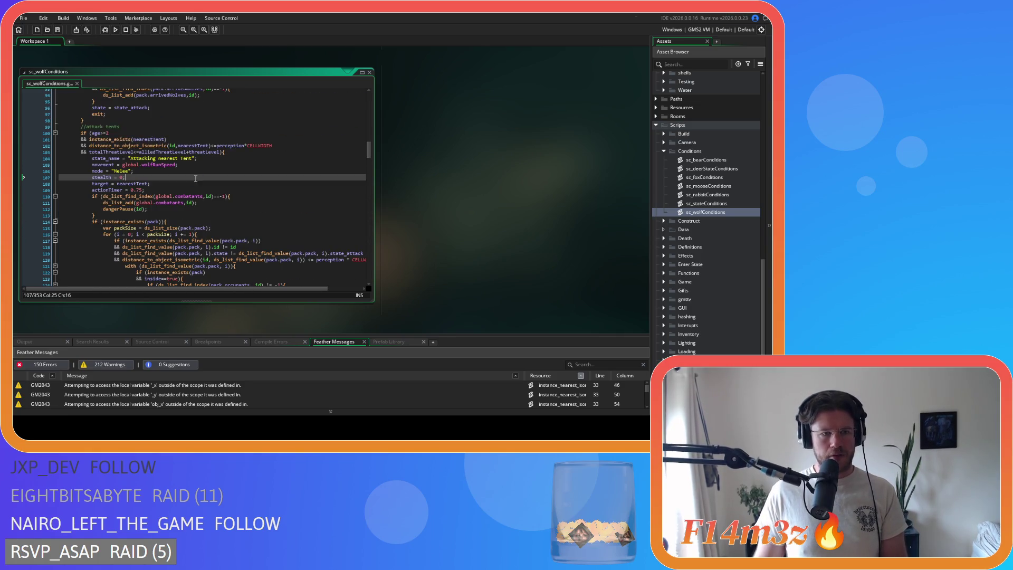
Paste the hunting map entry on a new line in the tent attack code.
scroll(226, 182, down, 3)
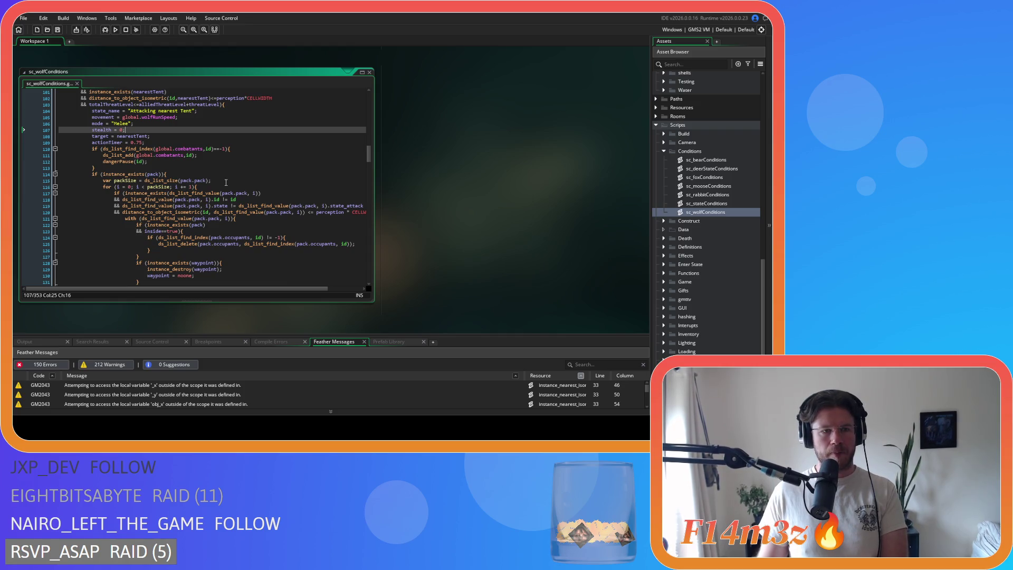
scroll(225, 184, up, 3)
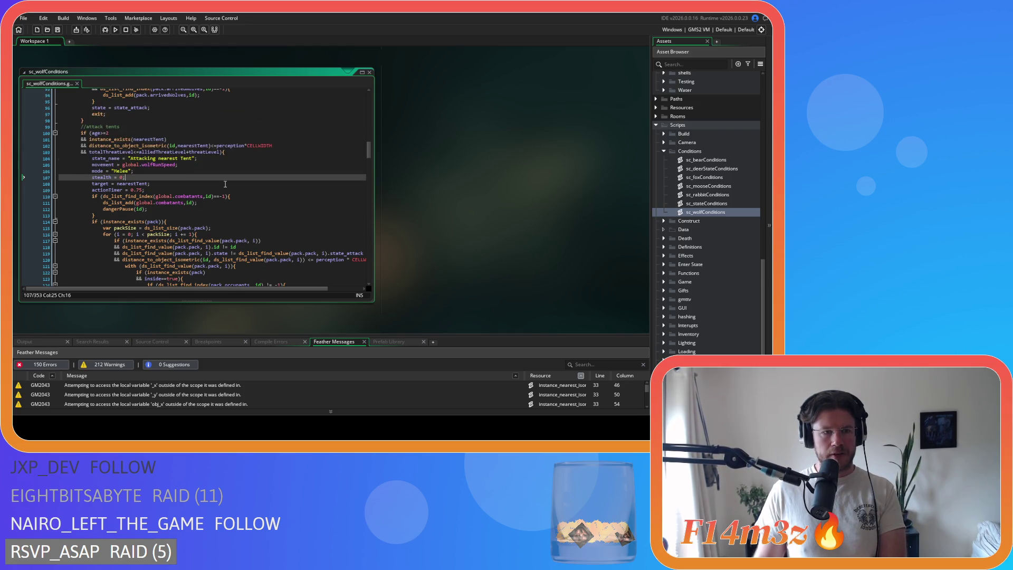
click(248, 152)
key(Return)
text(ds_map_add(global.huntingMap,huntingKey,id);)
scroll(181, 200, down, 8)
click(181, 193)
Add the ds_map_add hunting line after the waypoint cleanup and in the kill branch, saving.
key(Return)
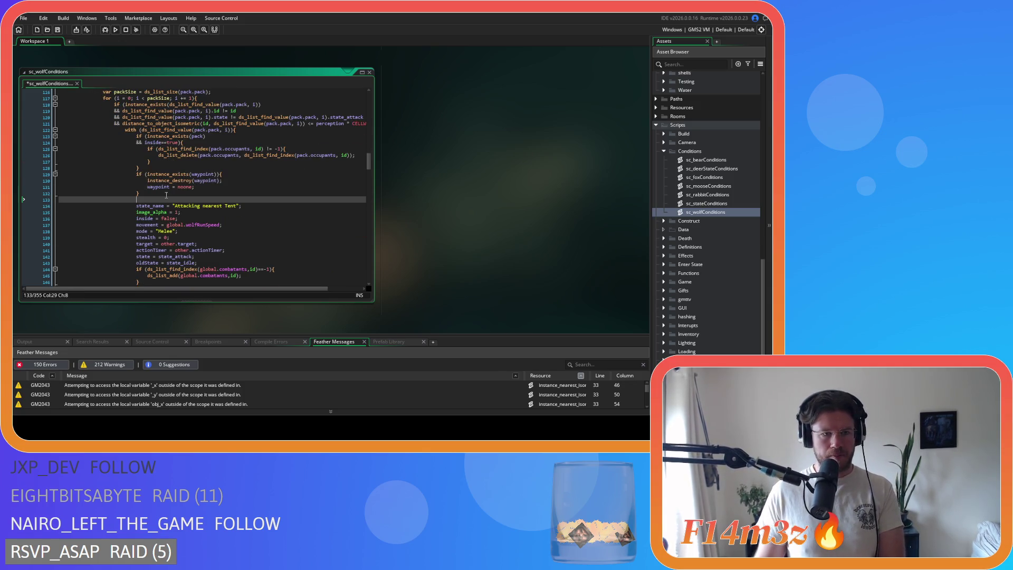
text(ds_map_add(global.huntingMap,huntingKey,id);)
key(ctrl+s)
scroll(171, 191, down, 5)
scroll(171, 191, down, 8)
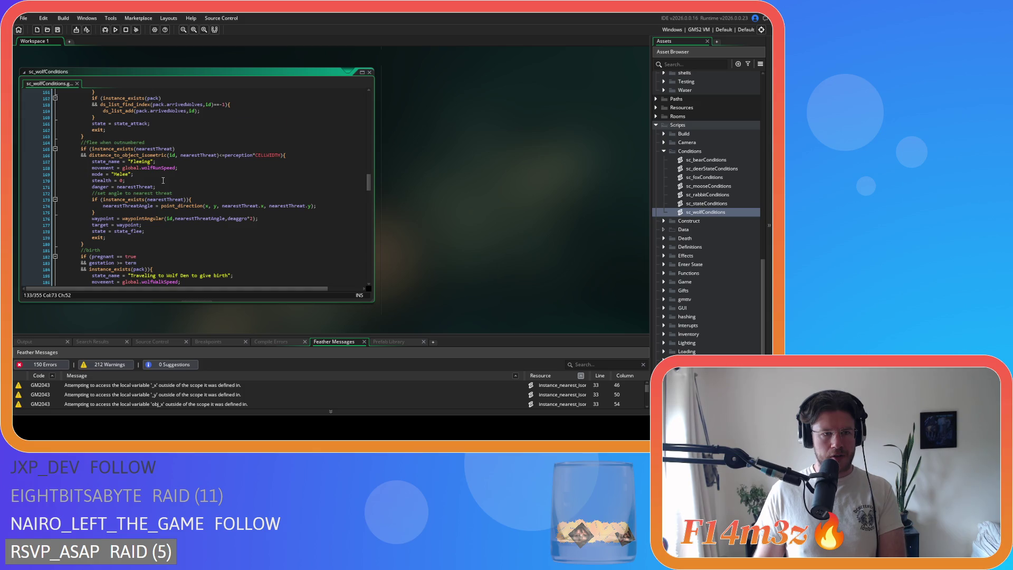
scroll(163, 180, down, 15)
click(189, 110)
text(ds_map_add(global.huntingMap,huntingKey,id);)
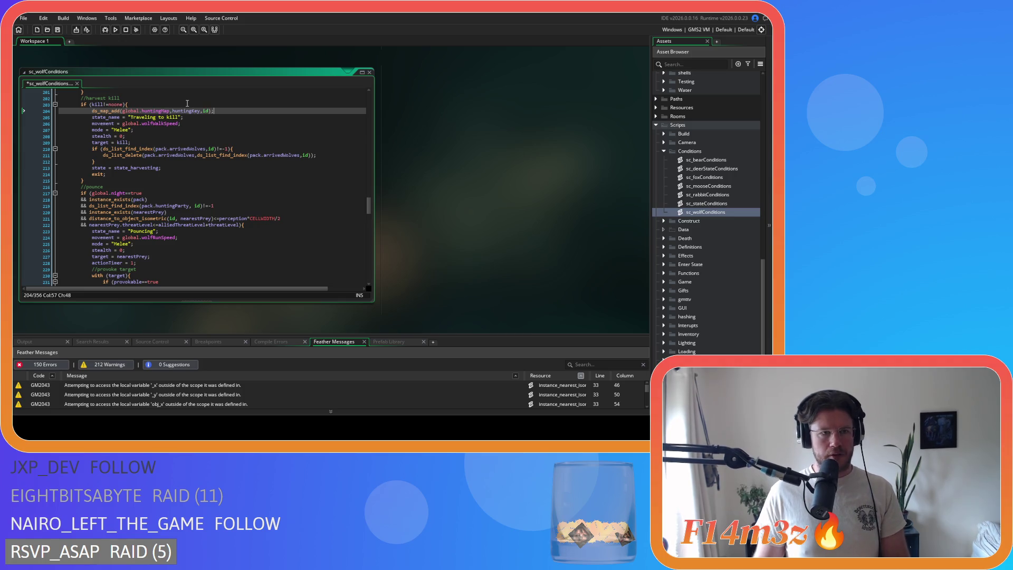
Add the hunting map entry to the provoke block and the chain pounce loop.
scroll(172, 184, down, 3)
click(251, 162)
key(Return)
text(ds_map_add(global.huntingMap,huntingKey,id);)
scroll(252, 162, down, 4)
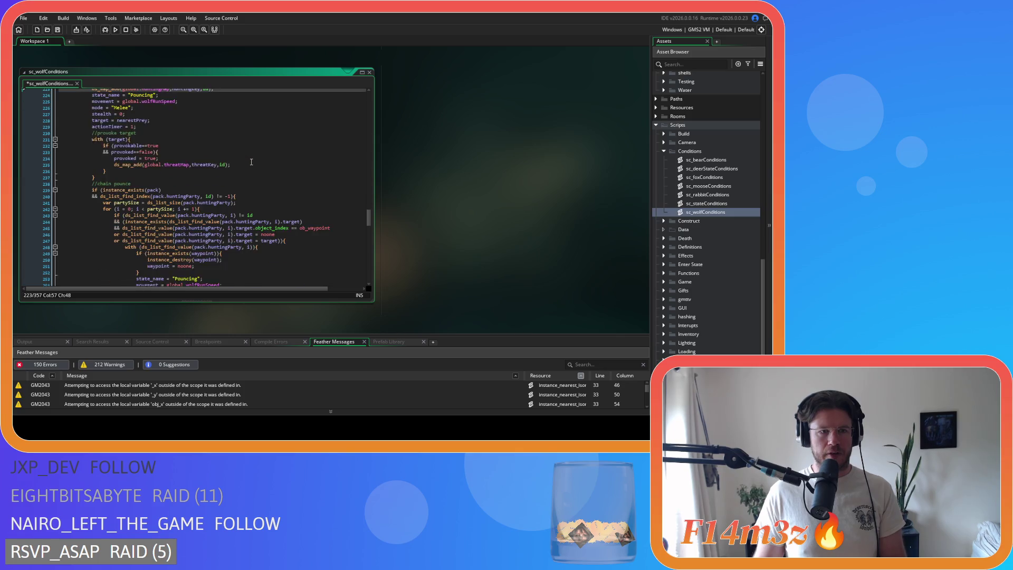
scroll(251, 161, down, 5)
click(235, 178)
key(Return)
text(ds_map_add(global.huntingMap,huntingKey,id);)
Open a line in the stalking branch and add the entry to the chain stalk block.
scroll(222, 179, down, 5)
scroll(222, 179, down, 4)
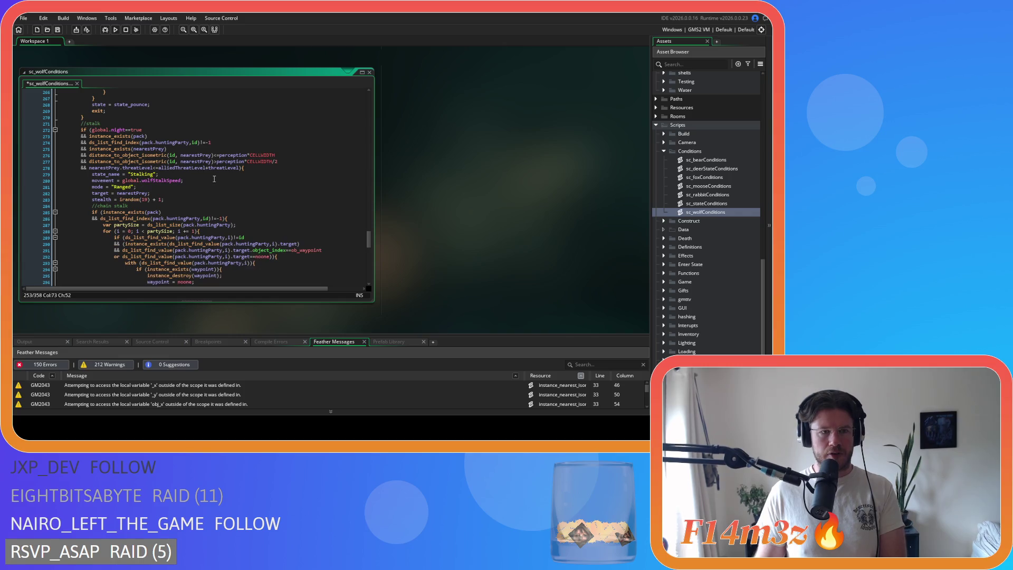
click(249, 168)
key(Return)
scroll(251, 170, down, 7)
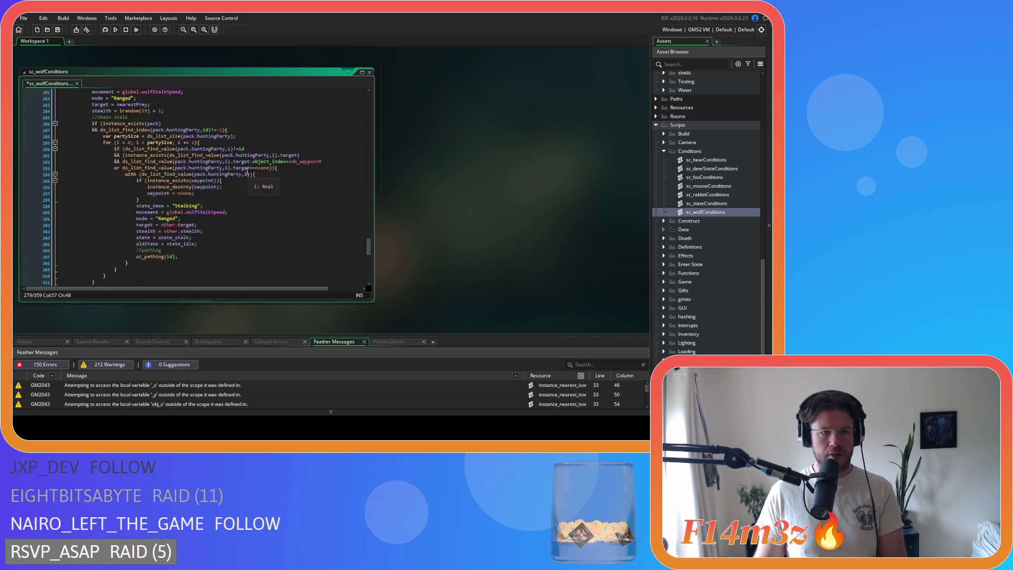
click(149, 152)
key(Return)
key(ctrl+v)
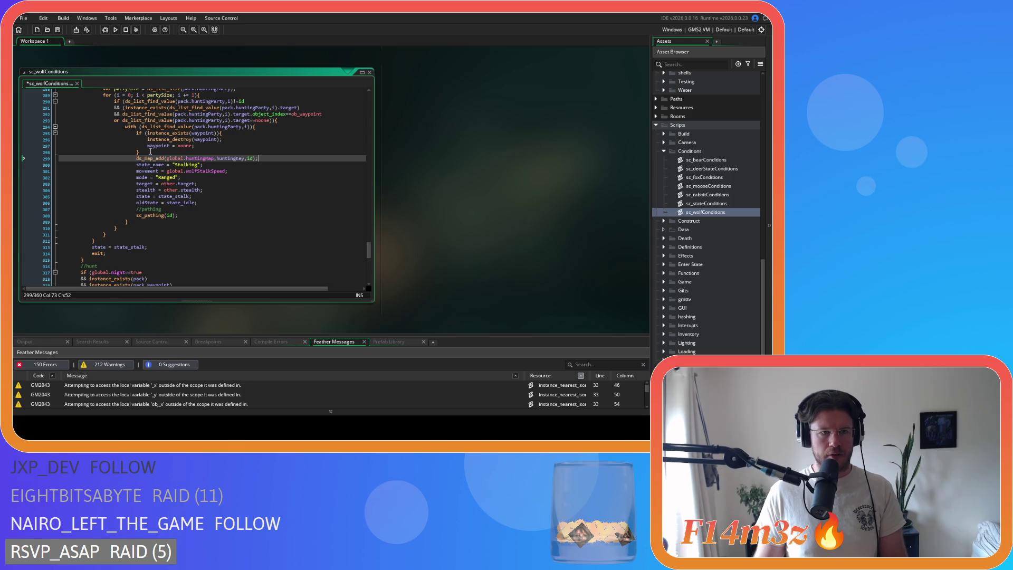
Add the hunting map entry to the hunt branch and save sc_wolfConditions.
scroll(187, 162, down, 7)
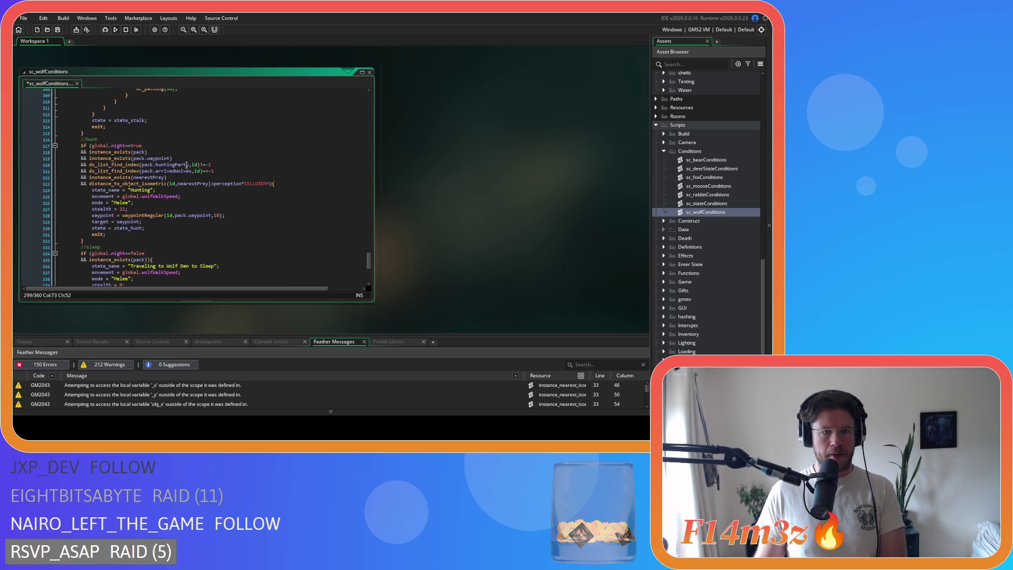
click(276, 185)
key(Return)
text(ds_map_add(global.huntingMap,huntingKey,id);)
key(ctrl+s)
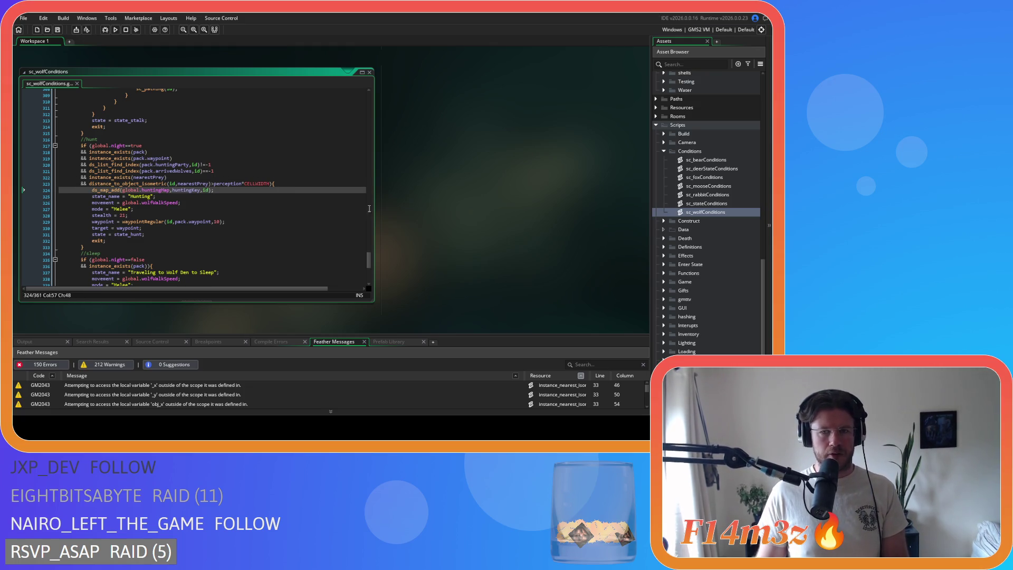
scroll(331, 196, down, 4)
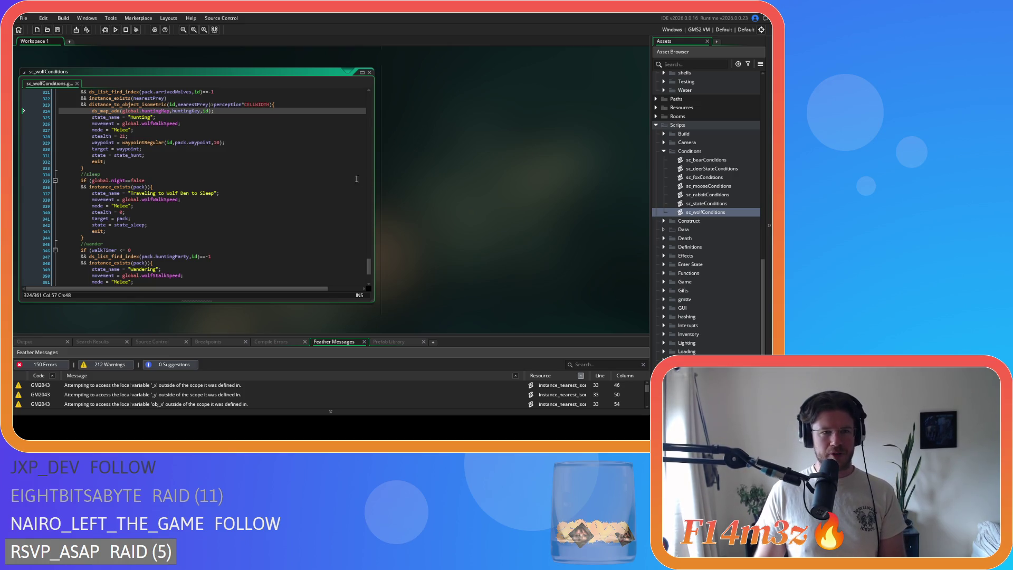
scroll(349, 181, down, 4)
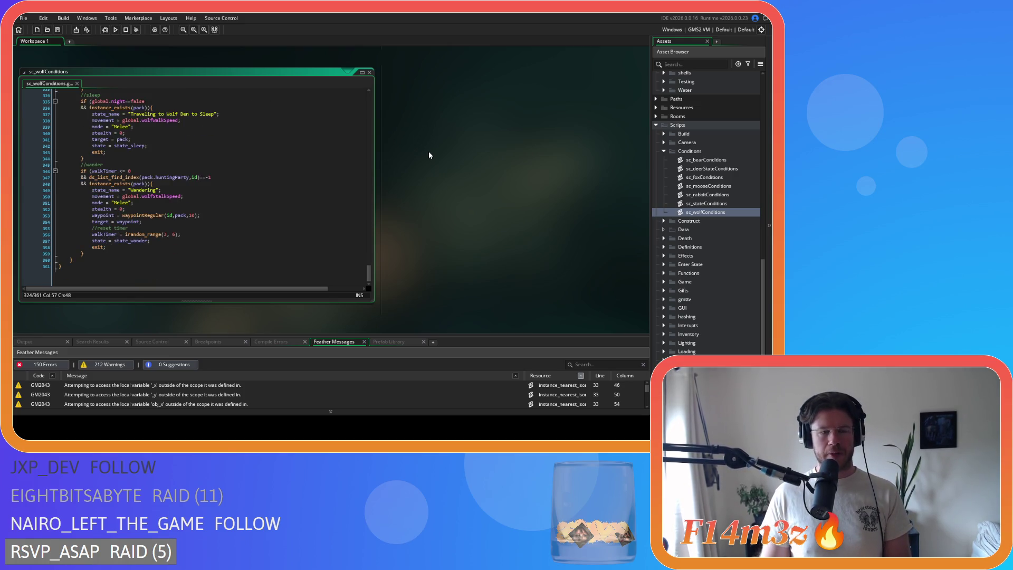
right_click(443, 144)
Close all script windows and collapse the Conditions, Scripts and Game folders.
mouse_move(459, 157)
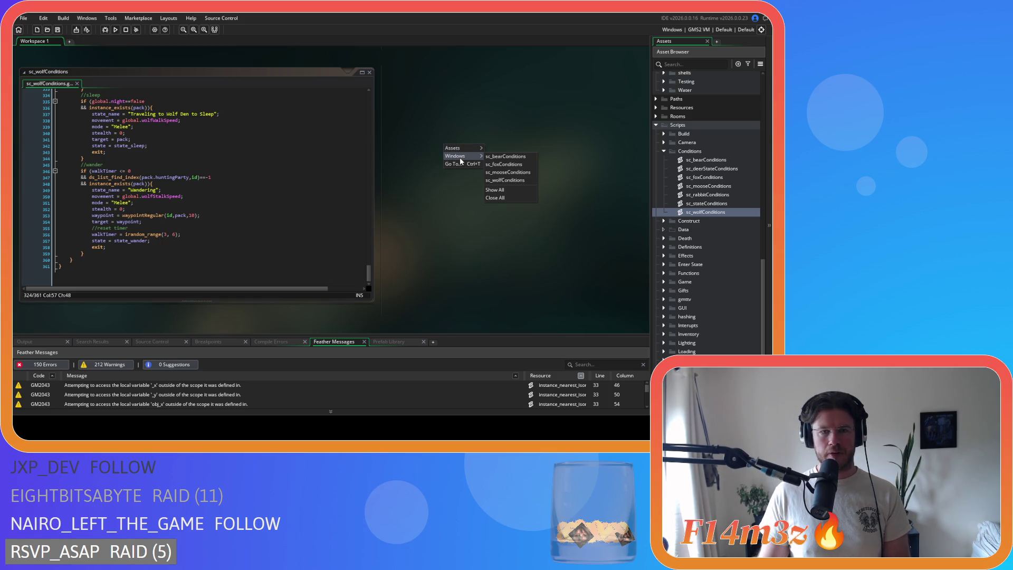
click(505, 198)
click(663, 152)
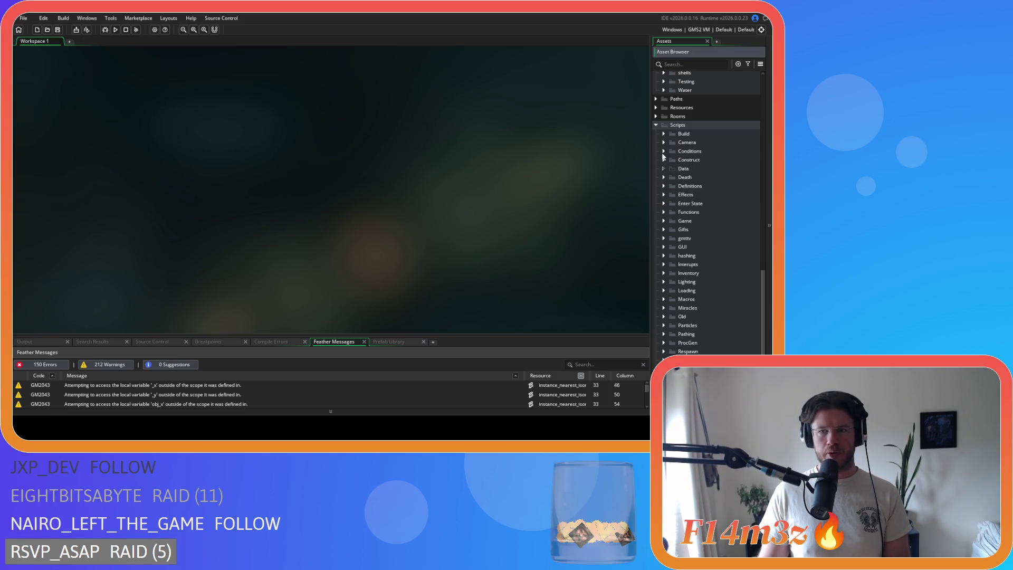
click(656, 126)
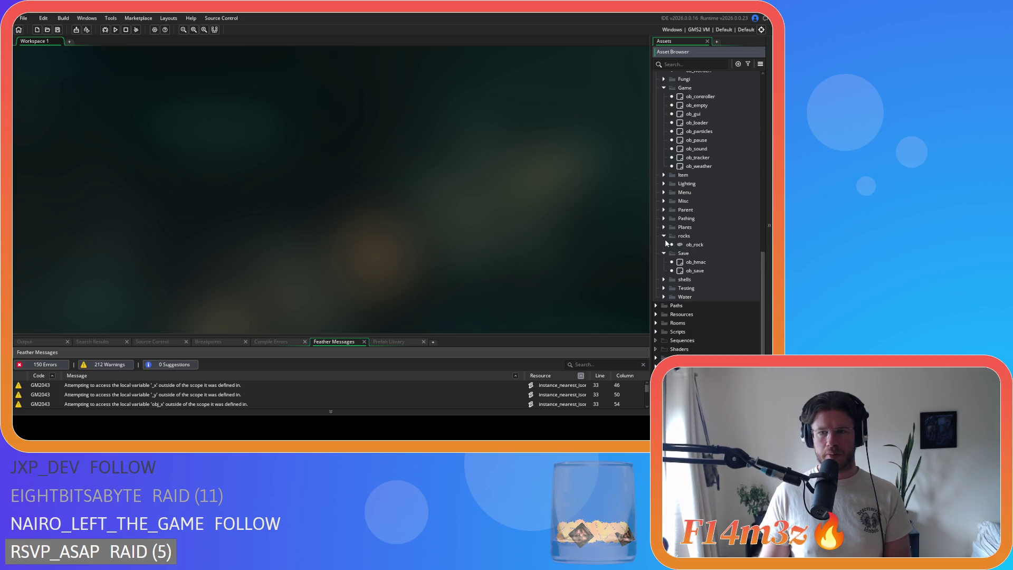
scroll(668, 238, up, 3)
click(664, 181)
Collapse the Construct, Prey, Predators, Human, Animal and Objects folders in the Asset Browser.
scroll(663, 181, up, 5)
scroll(663, 181, up, 2)
click(663, 180)
scroll(663, 172, up, 3)
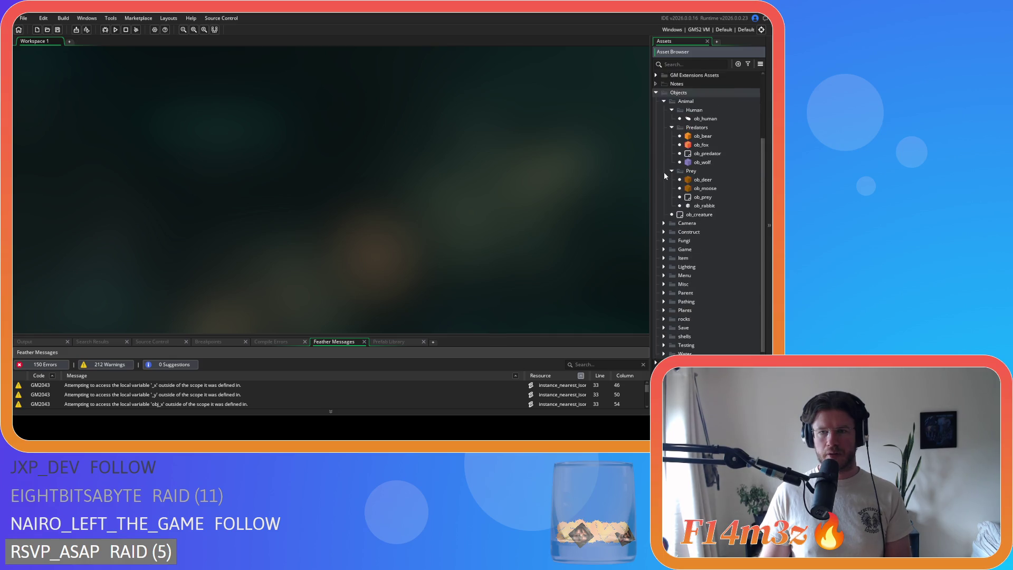
click(671, 187)
click(671, 143)
click(671, 126)
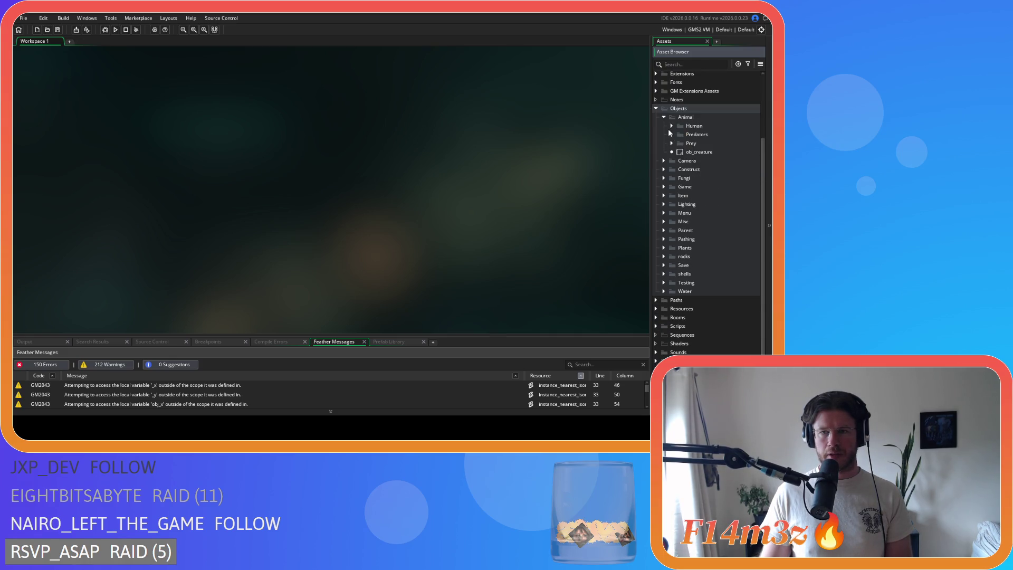
click(664, 117)
click(655, 143)
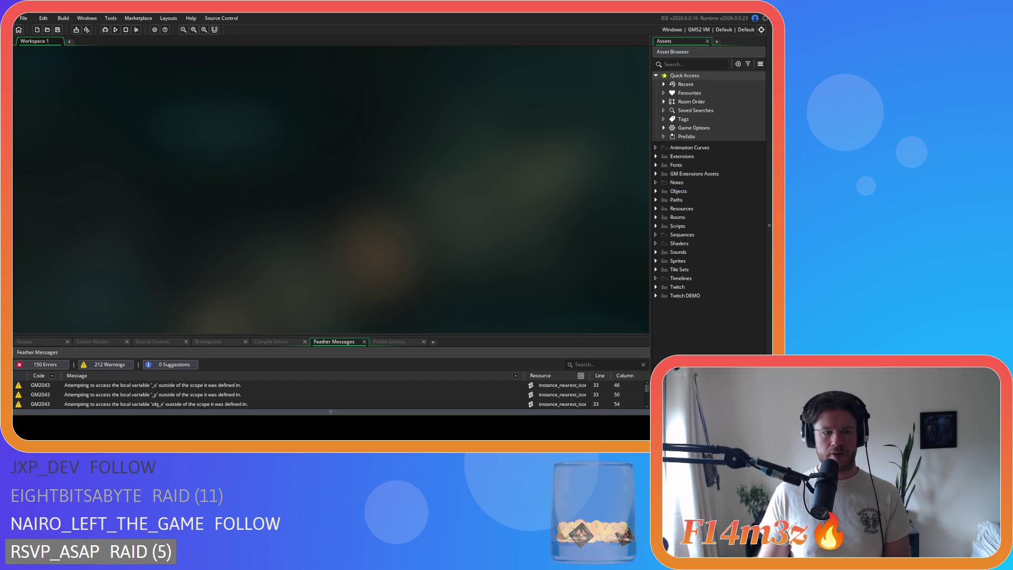
click(331, 394)
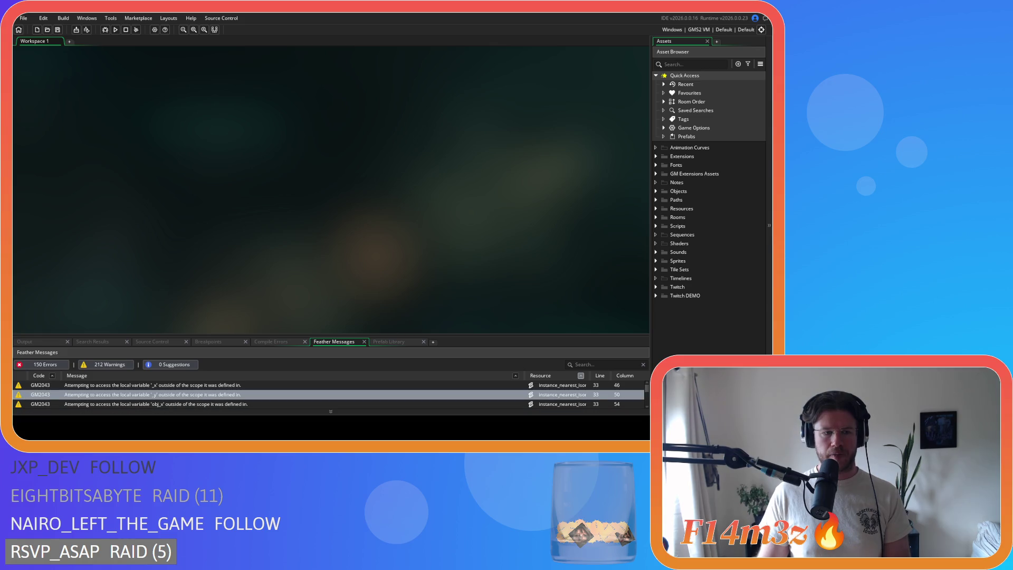
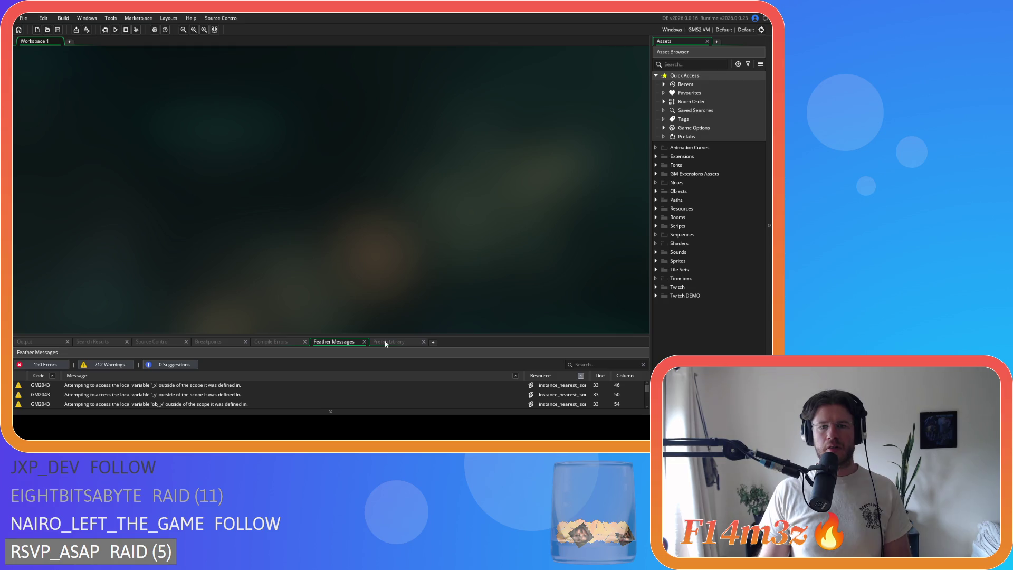
Expand Objects > Animal > Predators in the Asset Browser and open ob_bear.
click(656, 191)
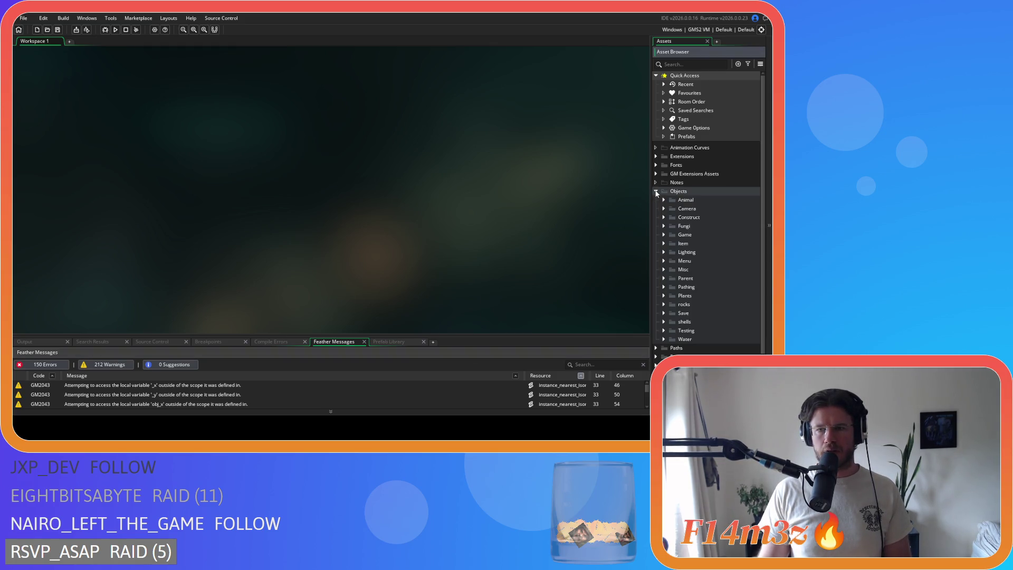
click(663, 200)
click(672, 209)
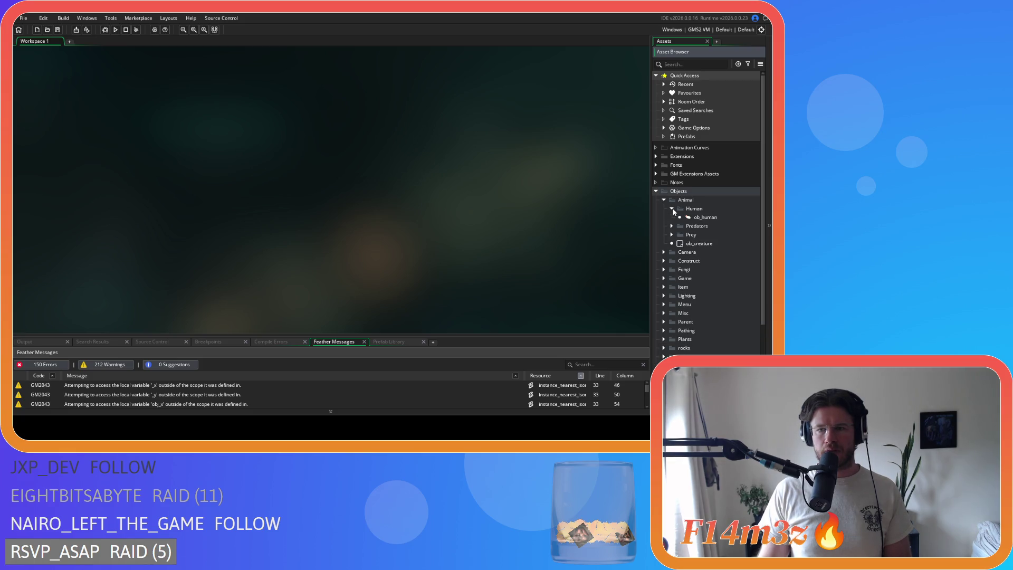
click(673, 210)
click(673, 213)
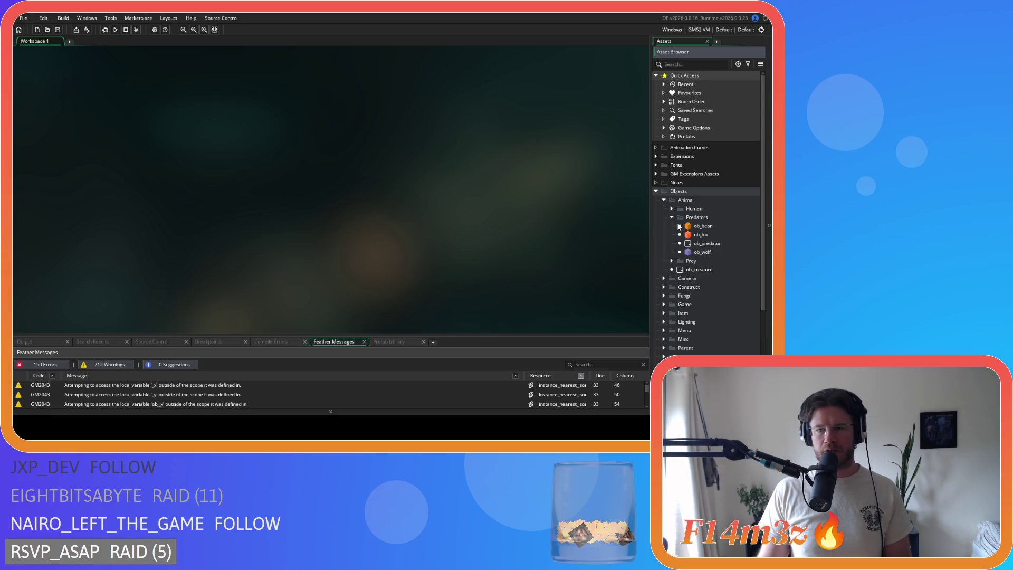
double_click(690, 226)
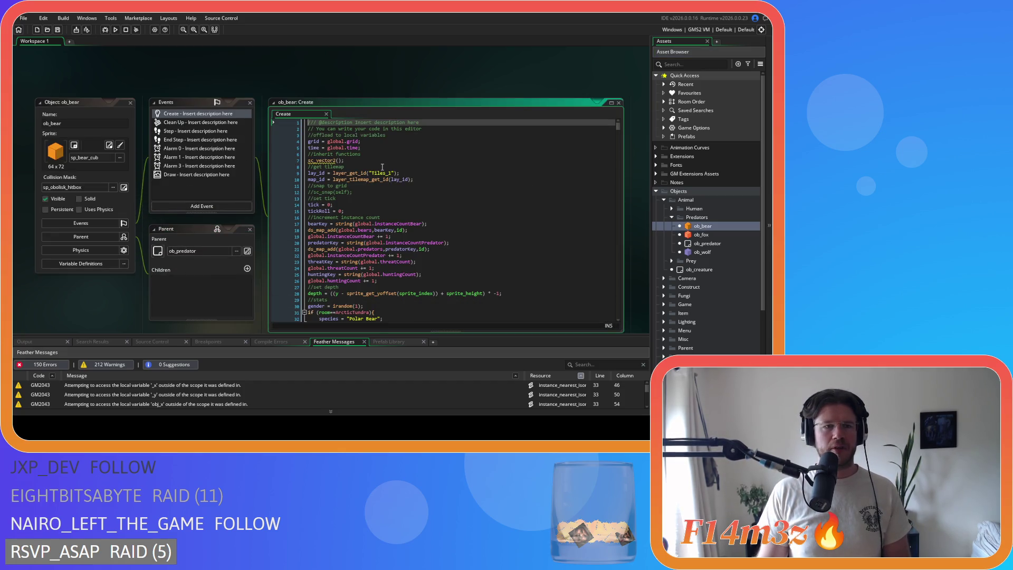
Scroll through ob_bear's Create code and start a code search.
scroll(615, 126, down, 10)
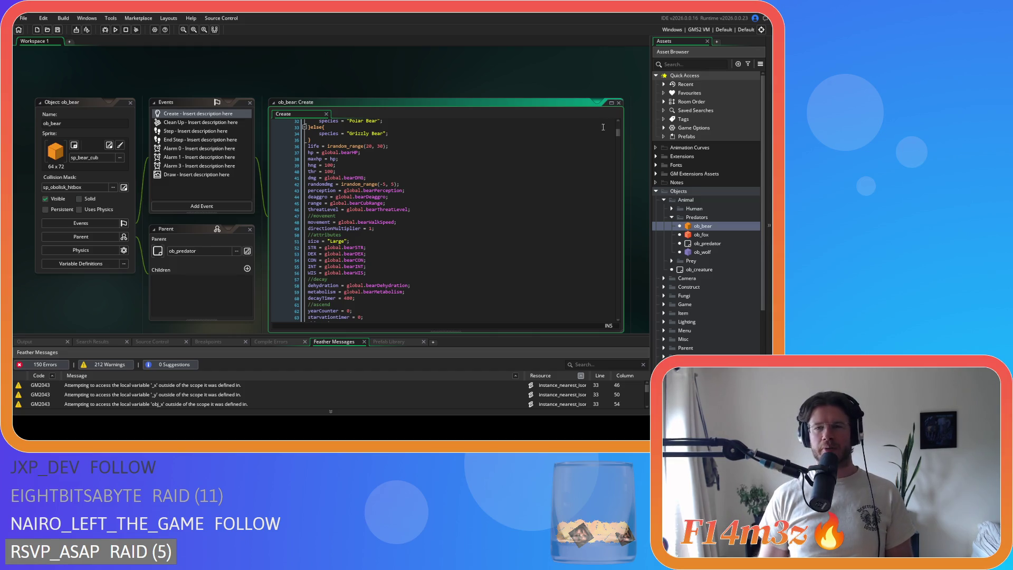
scroll(619, 144, down, 12)
mouse_move(619, 142)
mouse_down()
mouse_move(627, 172)
mouse_move(629, 126)
mouse_up()
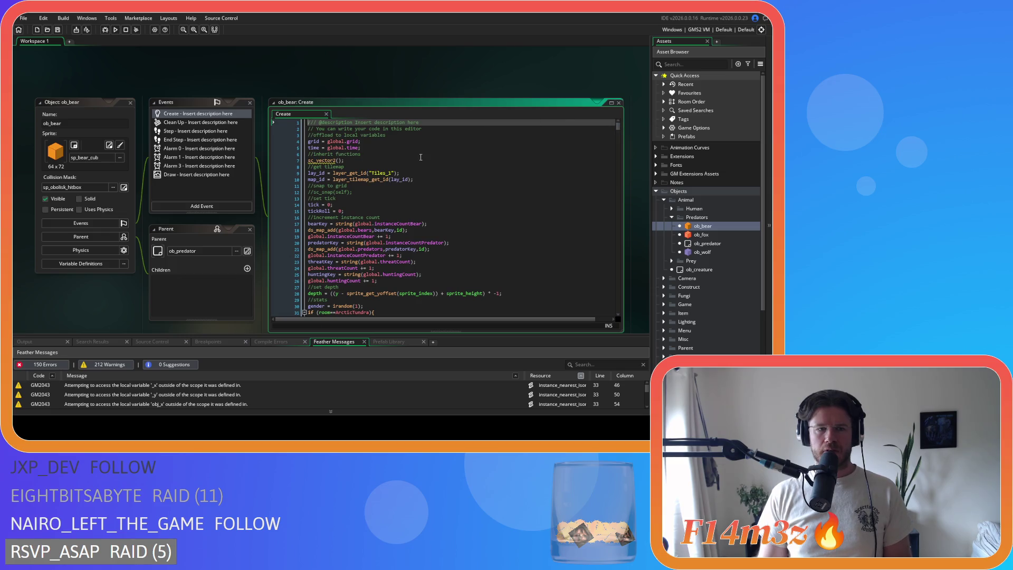
click(475, 153)
key(ctrl+f)
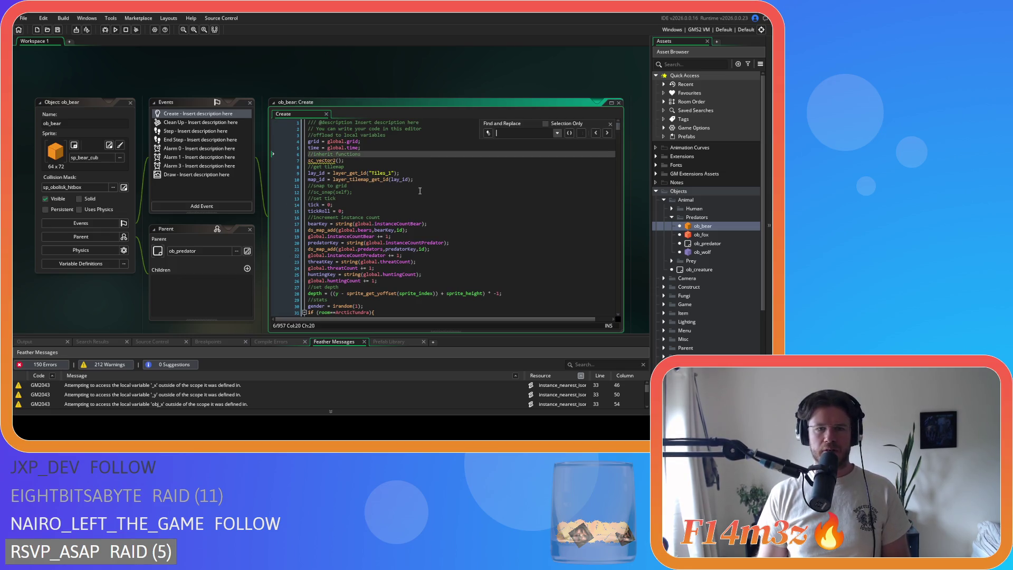
Find state_attack and change line 752's check to totalThreatLevel>threatLevel.
text(state_attack)
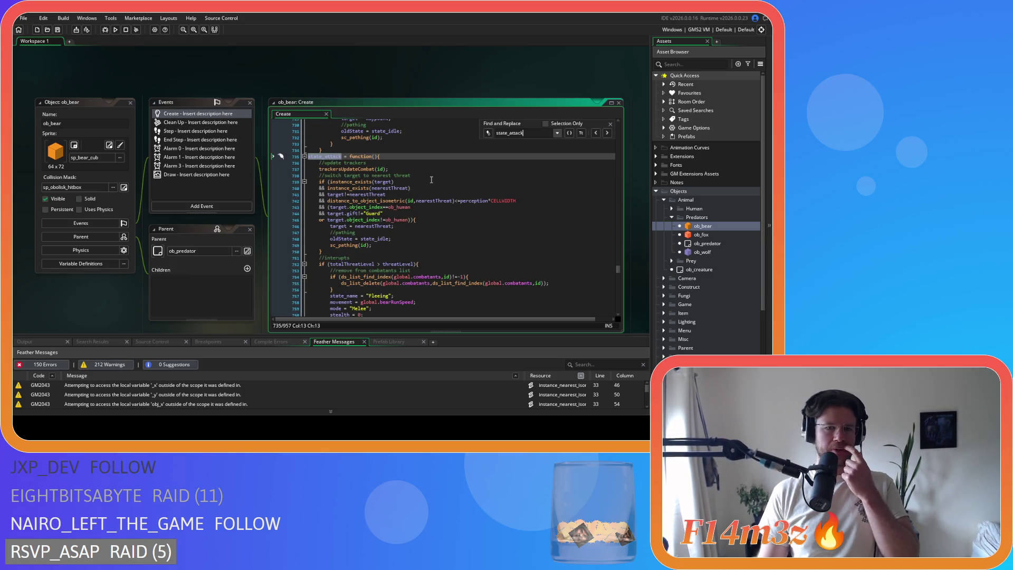
click(376, 264)
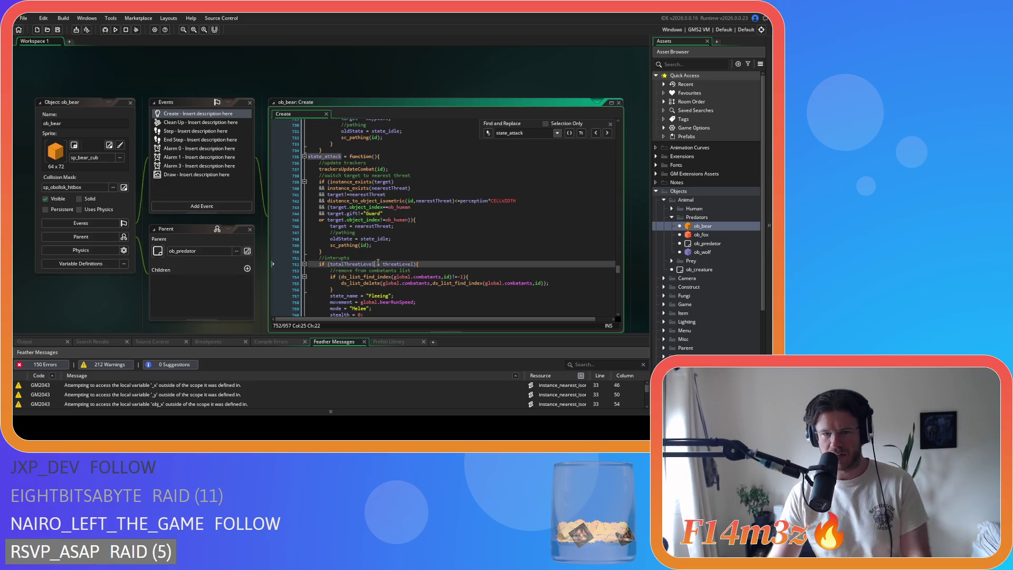
text(>)
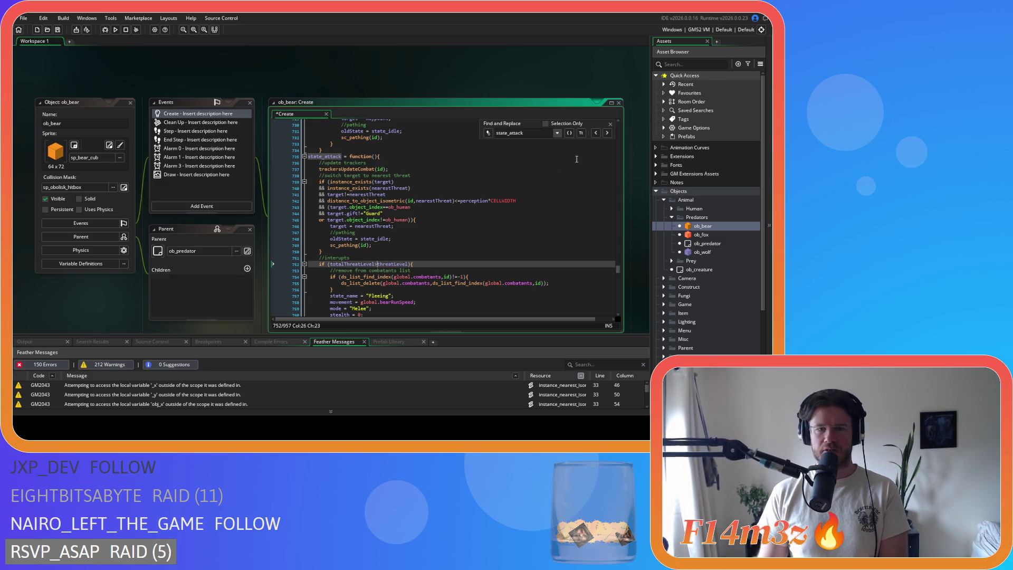
click(611, 123)
Review state_attack's distance check on line 742 and the nearby threat-level code.
click(433, 200)
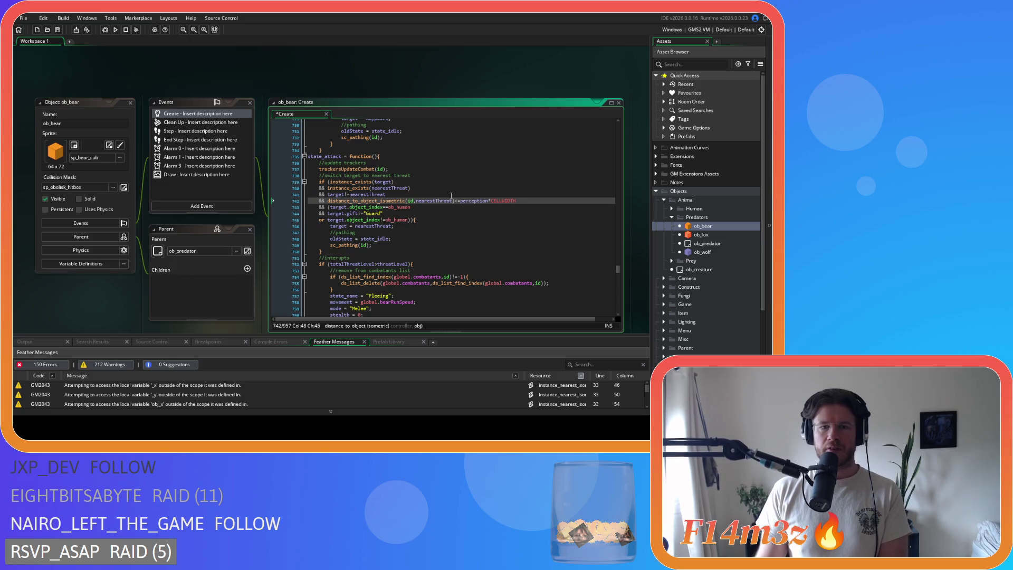
scroll(431, 197, down, 3)
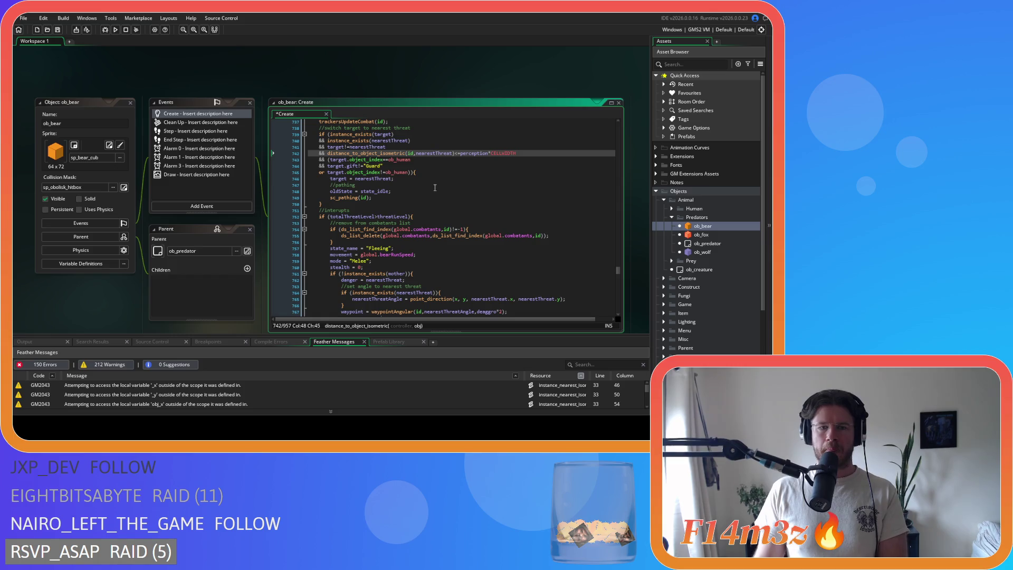
scroll(435, 188, down, 4)
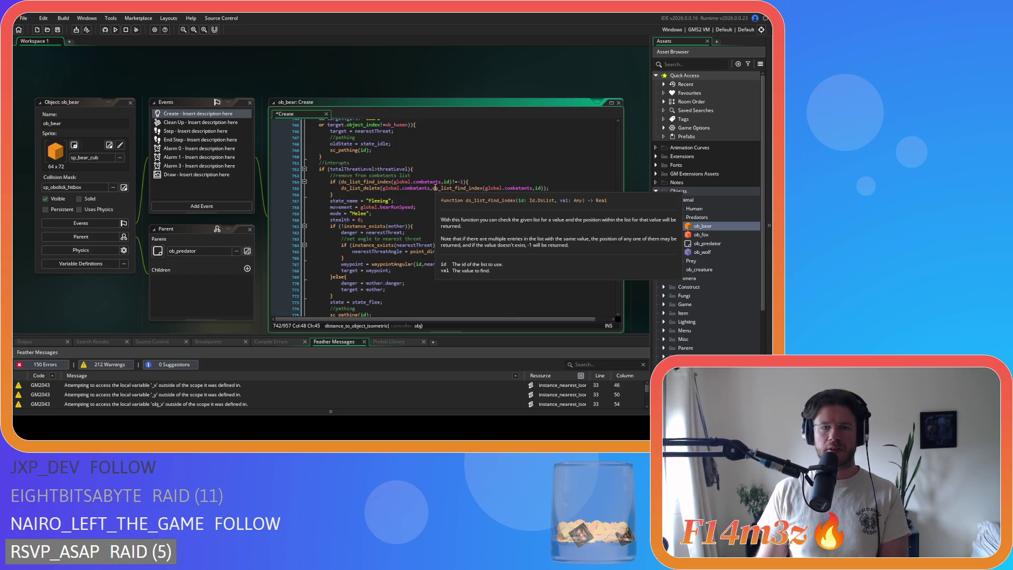
scroll(470, 173, up, 5)
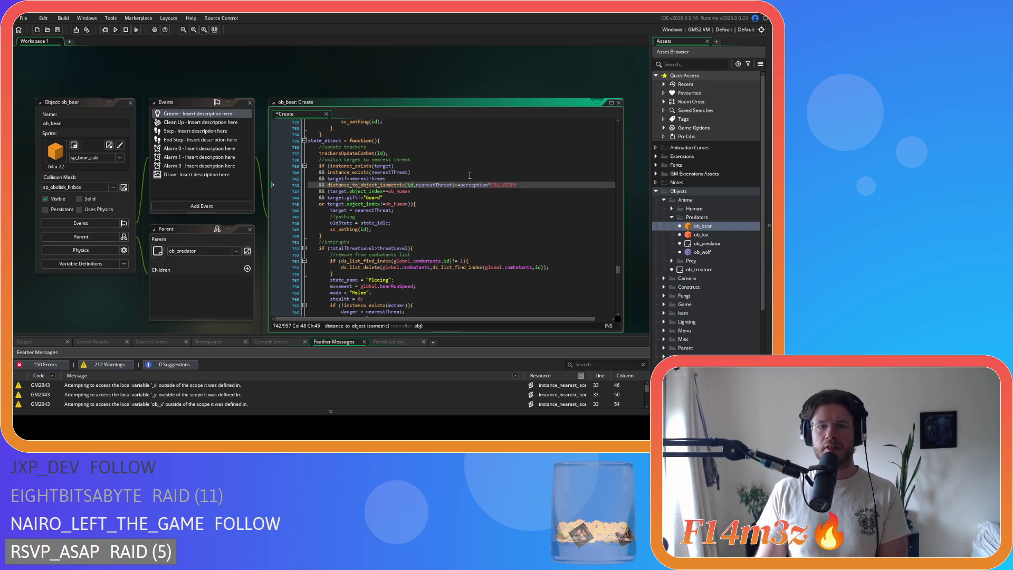
scroll(469, 178, down, 4)
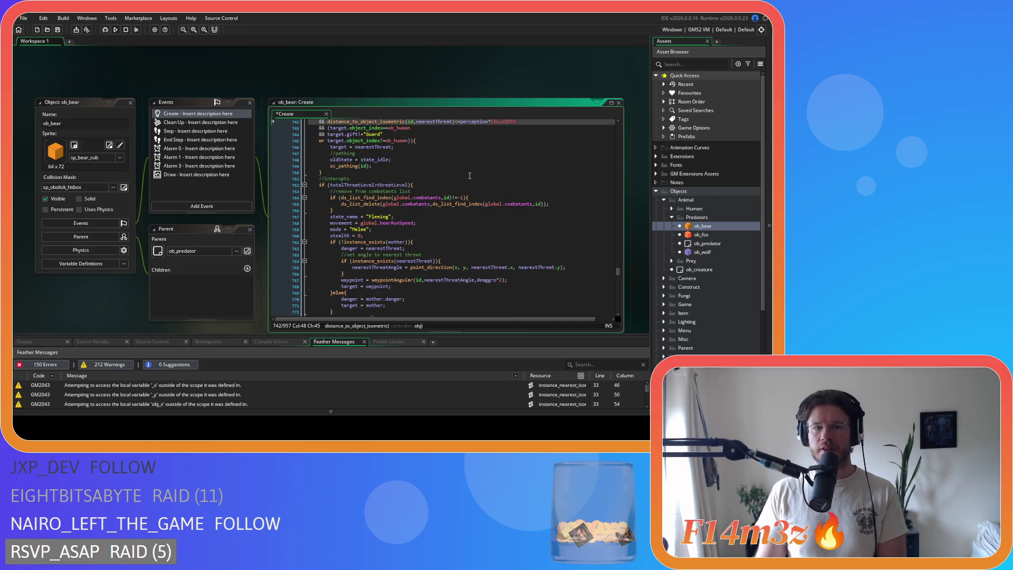
click(467, 184)
scroll(459, 182, down, 3)
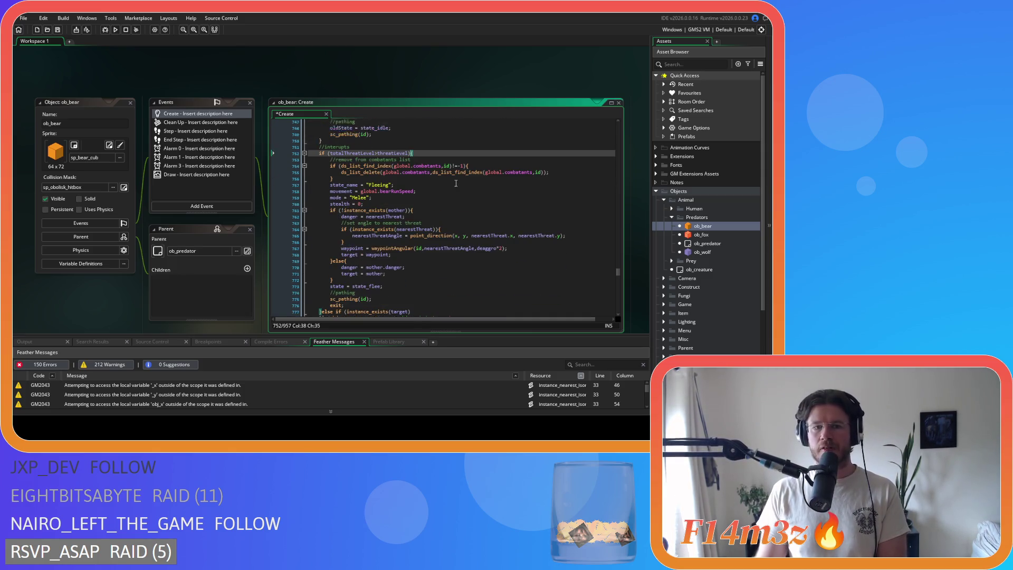
scroll(456, 183, down, 7)
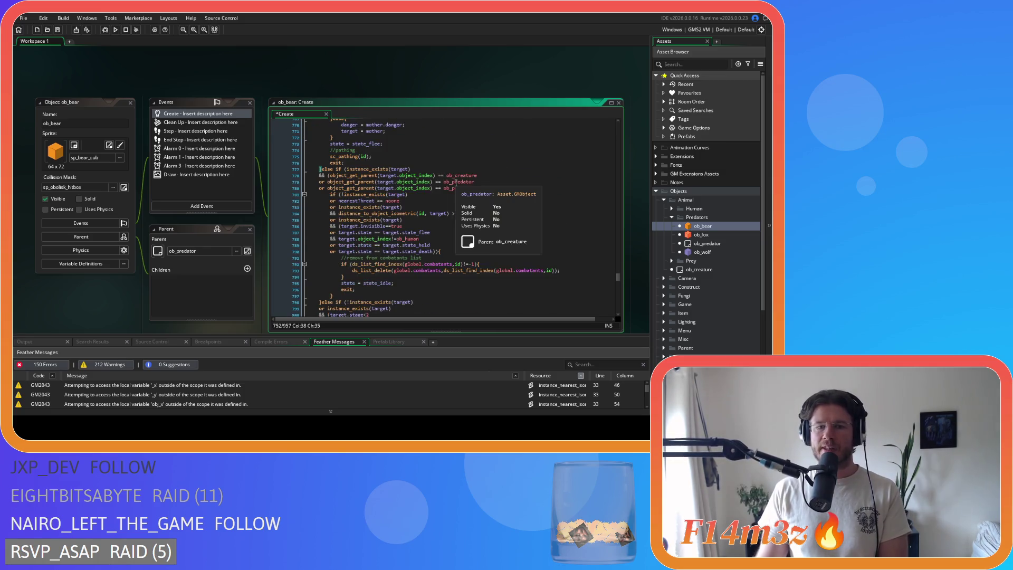
scroll(456, 183, up, 7)
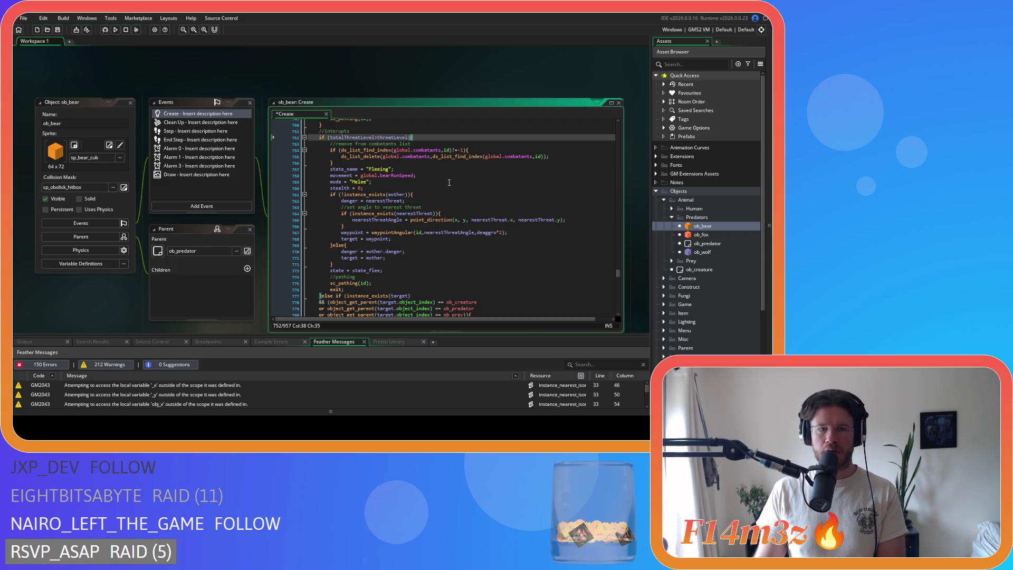
scroll(449, 182, up, 3)
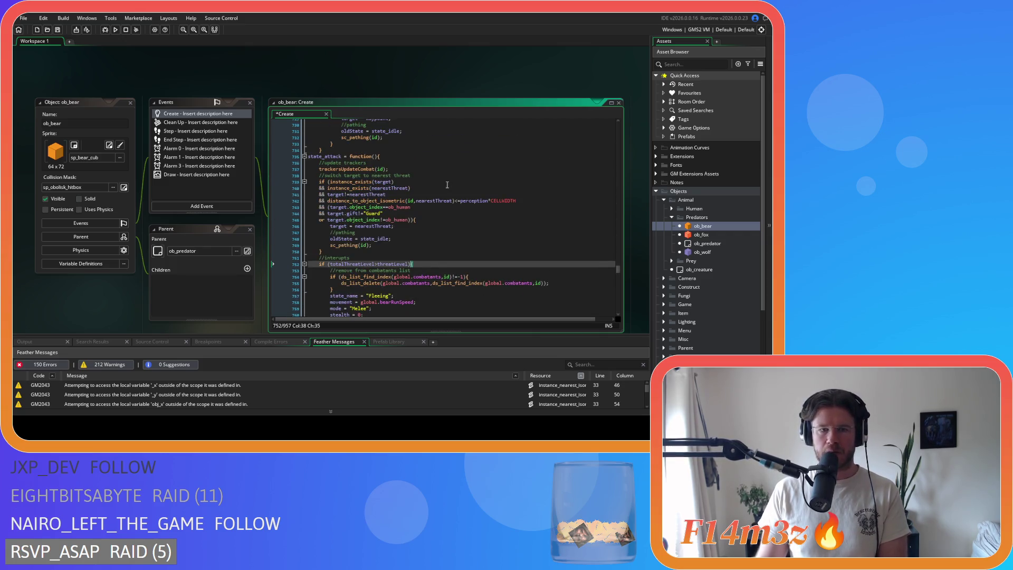
scroll(447, 184, down, 1)
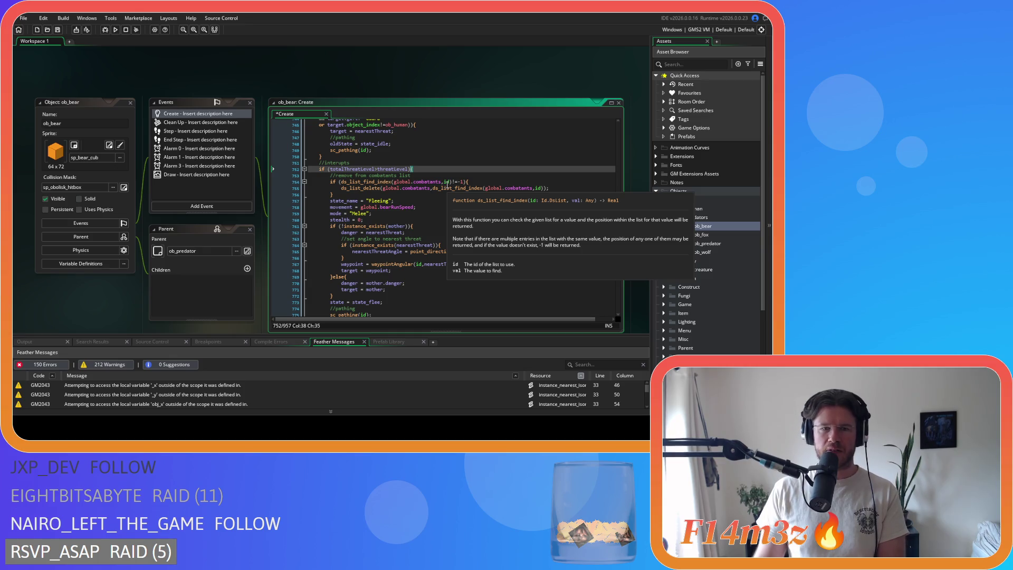
scroll(447, 184, up, 5)
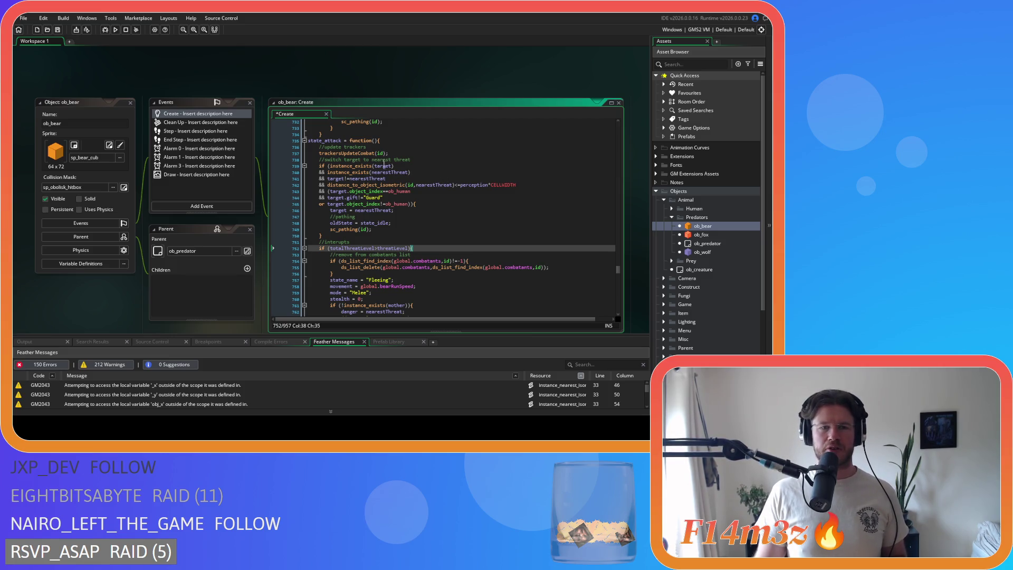
mouse_move(383, 164)
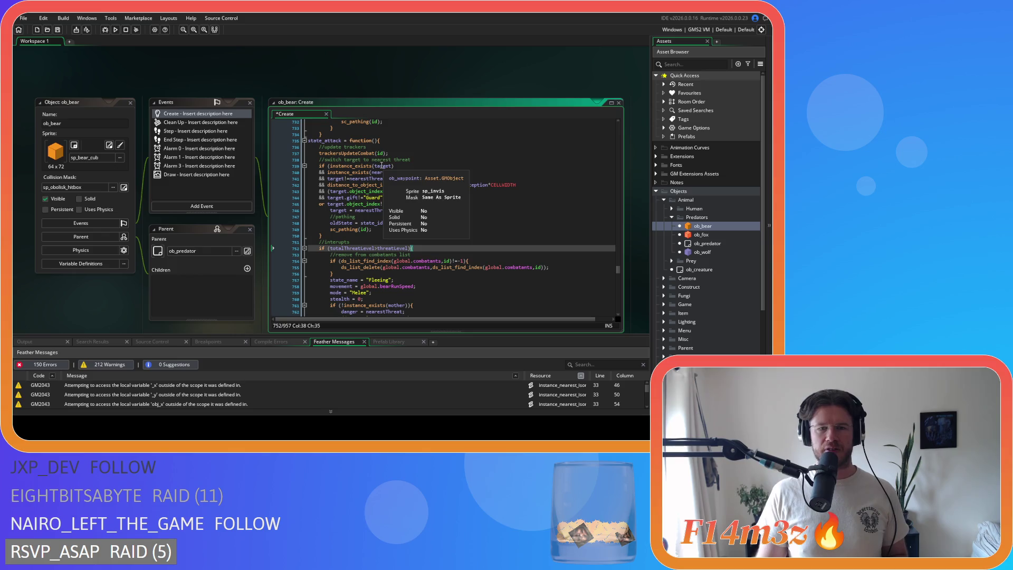
scroll(448, 205, down, 3)
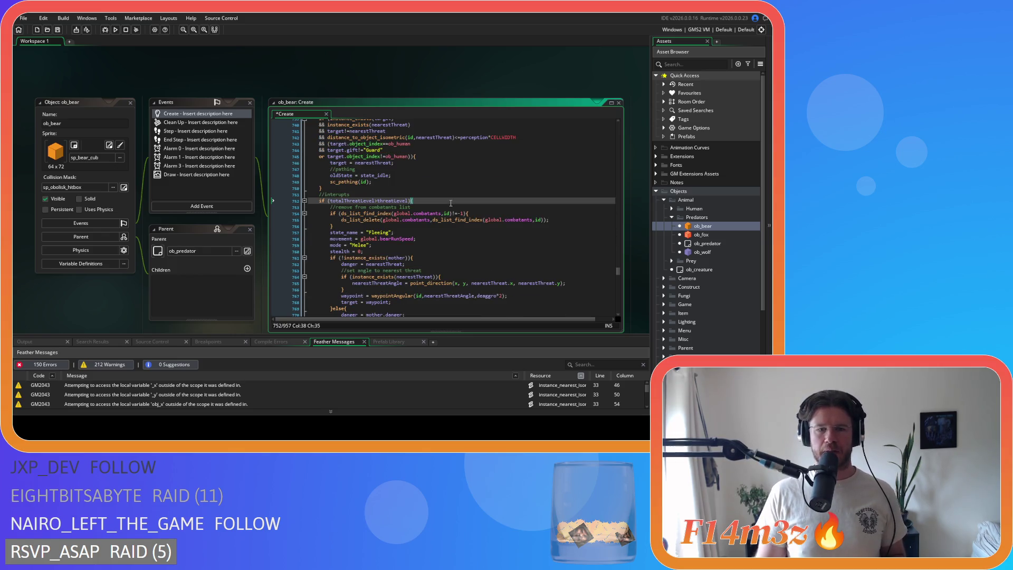
scroll(450, 203, down, 3)
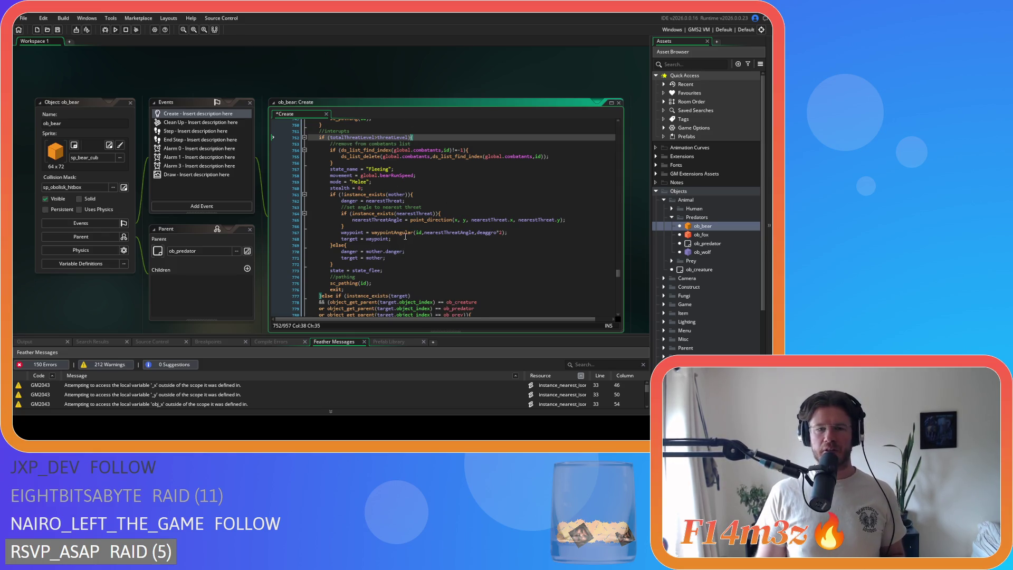
mouse_move(404, 233)
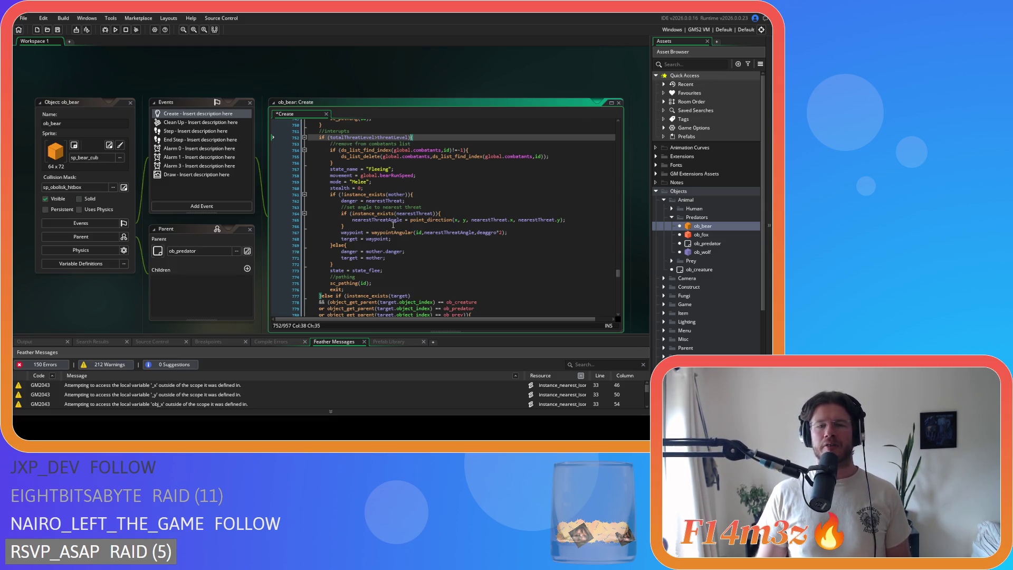
click(468, 220)
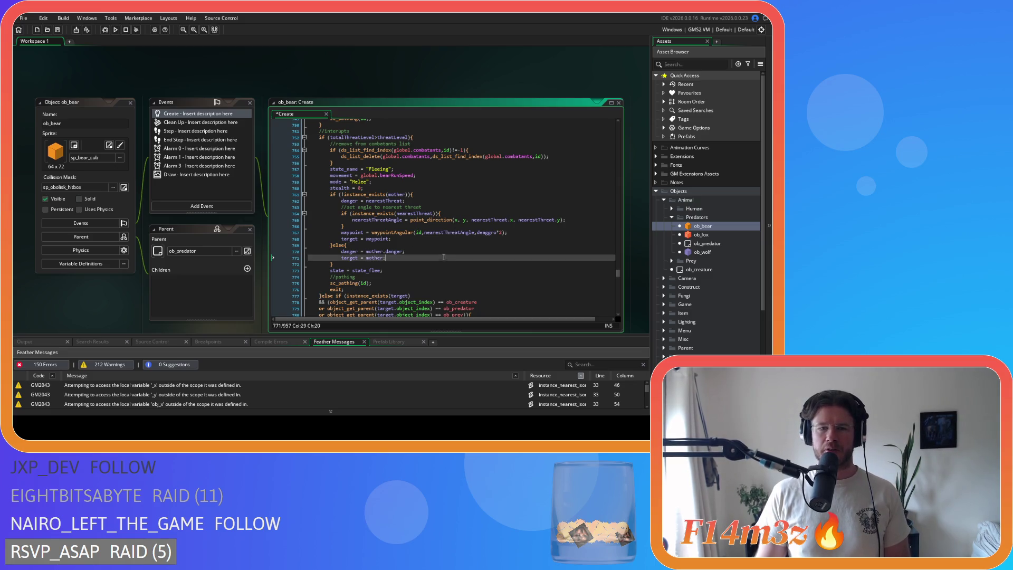
click(478, 209)
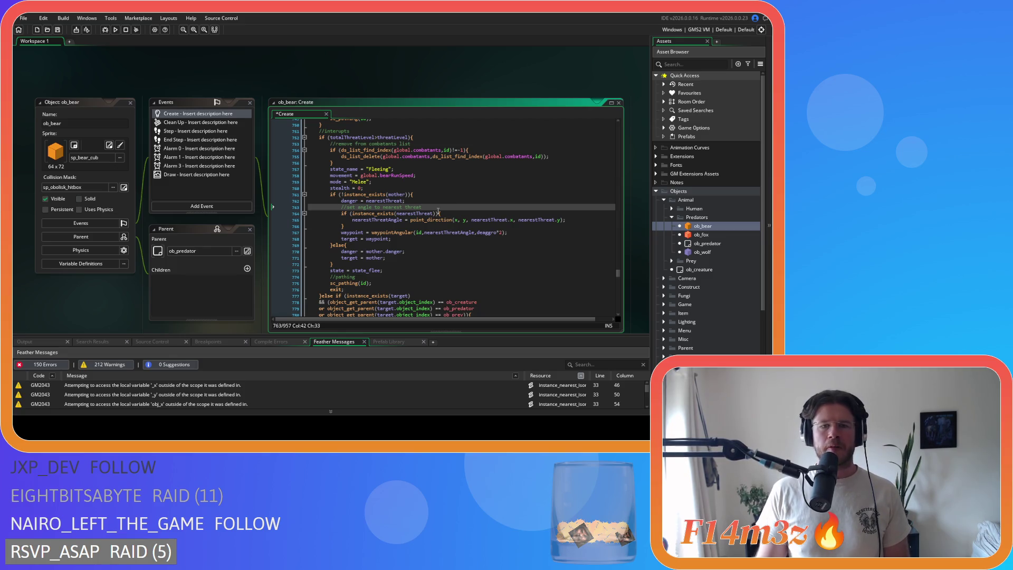
click(429, 138)
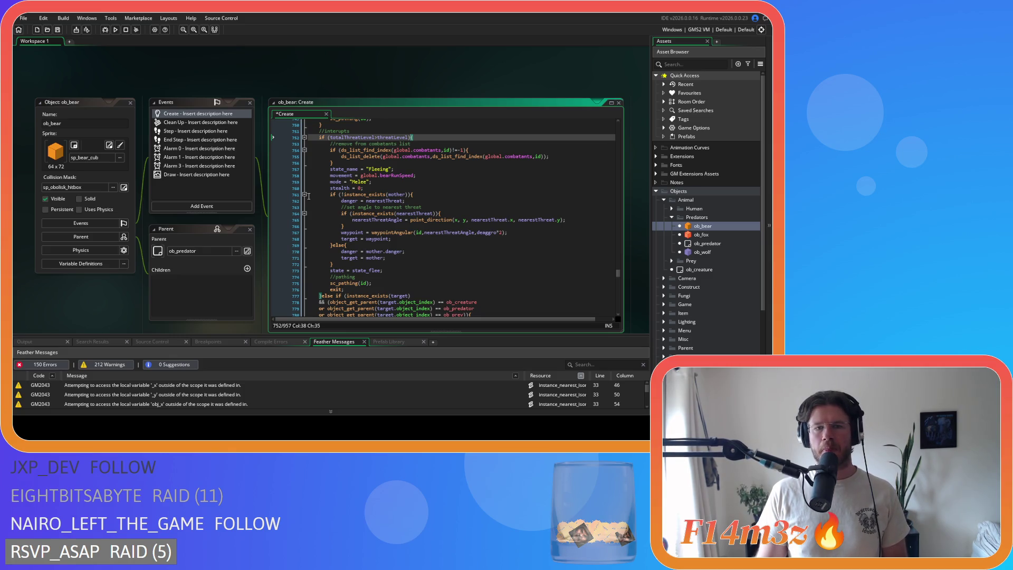
click(671, 209)
Inspect the carpenter and progenitor map deletions in ob_human's Clean Up, then open ob_bear.
click(691, 217)
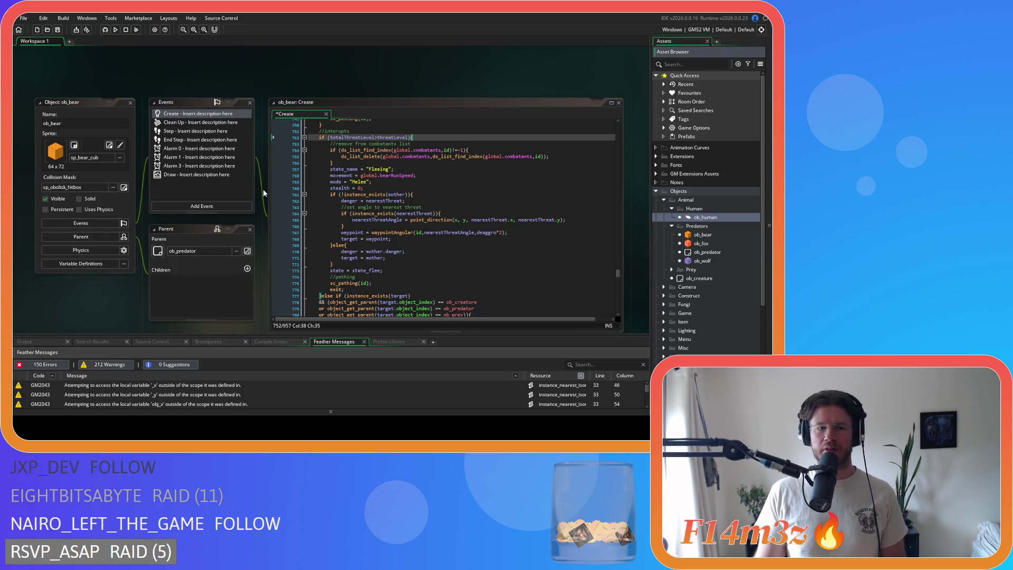
click(201, 92)
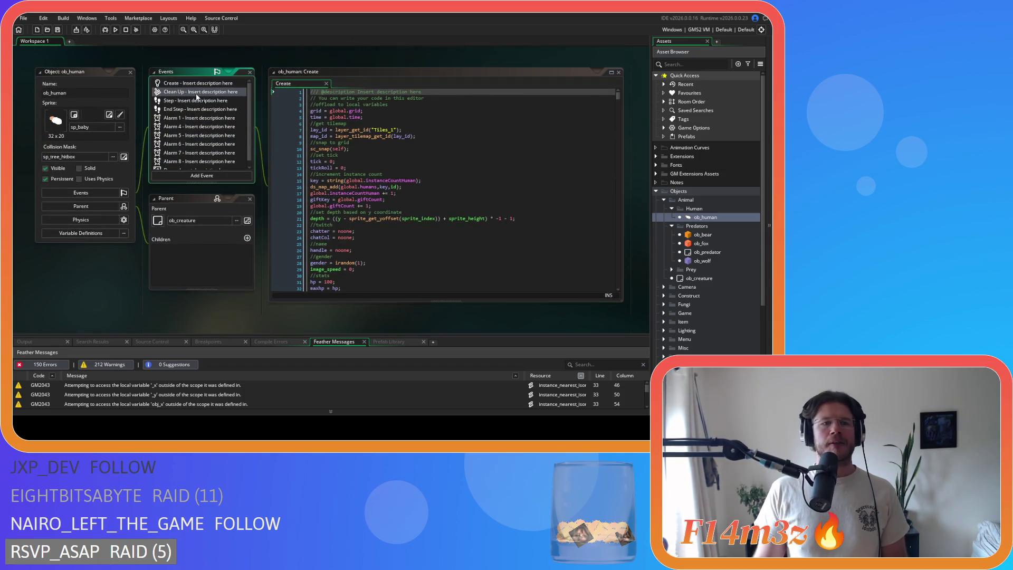
click(435, 162)
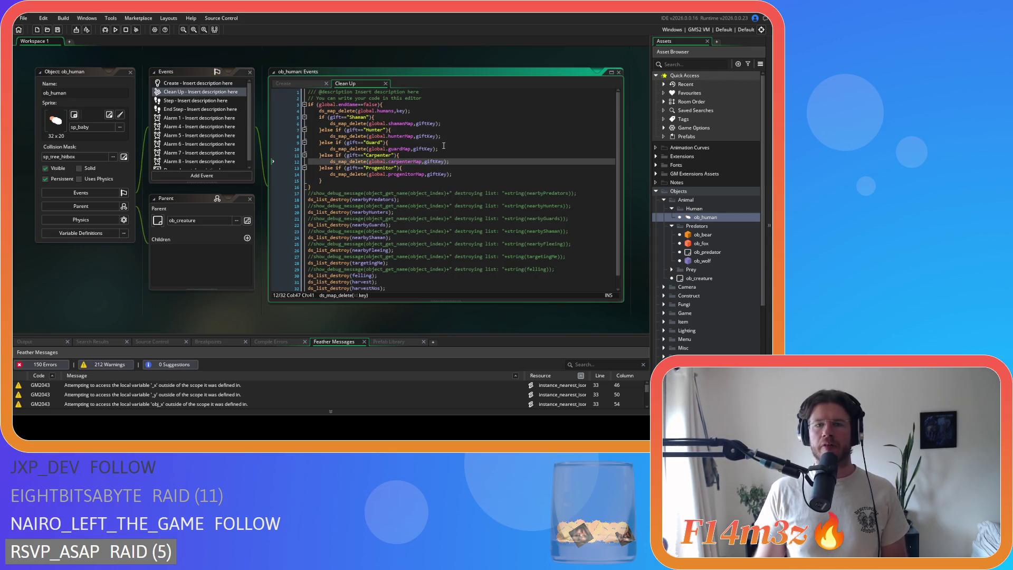
click(483, 174)
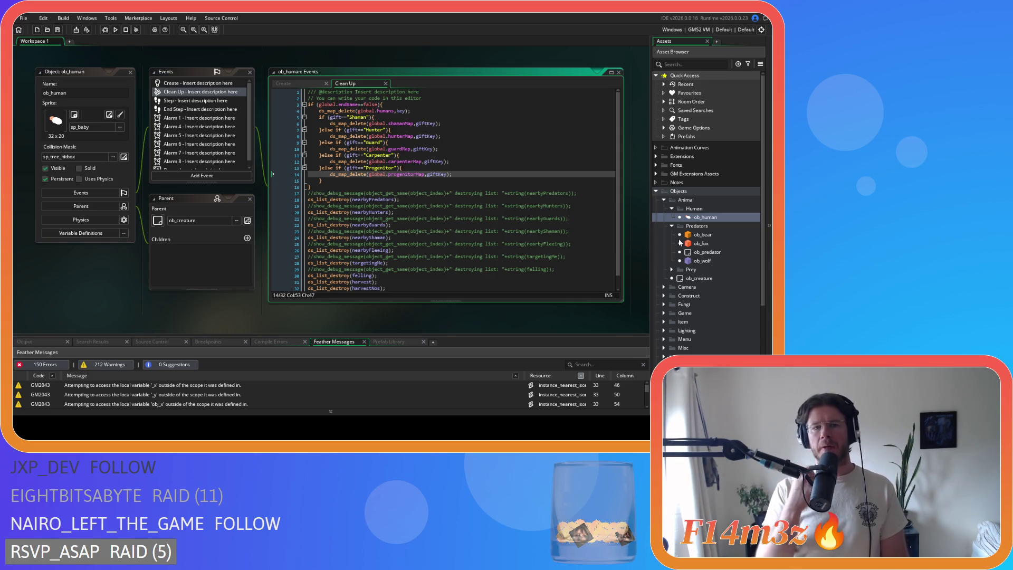
double_click(704, 235)
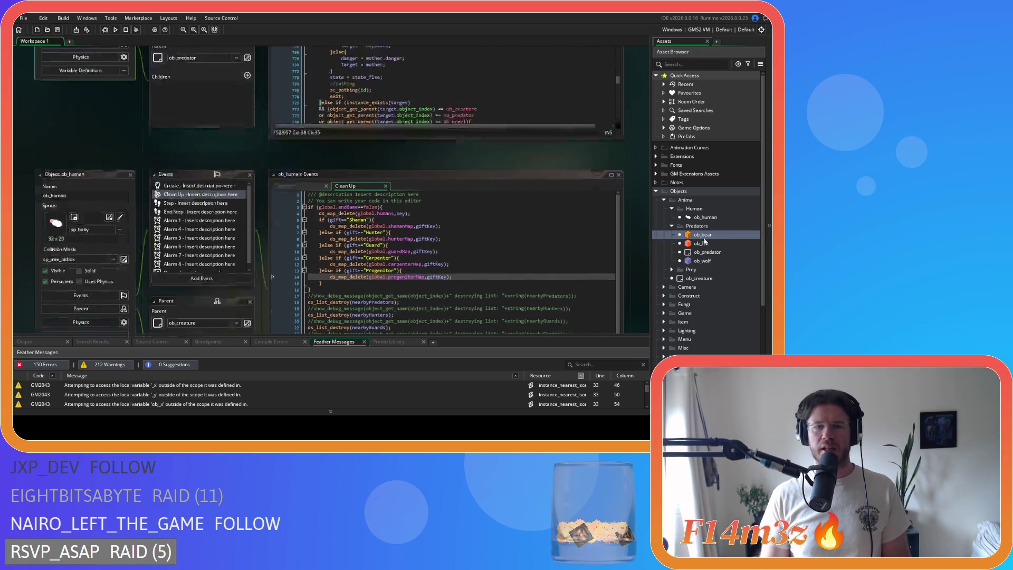
Select the commented-out map deletion lines in ob_bear's Clean Up code.
click(179, 95)
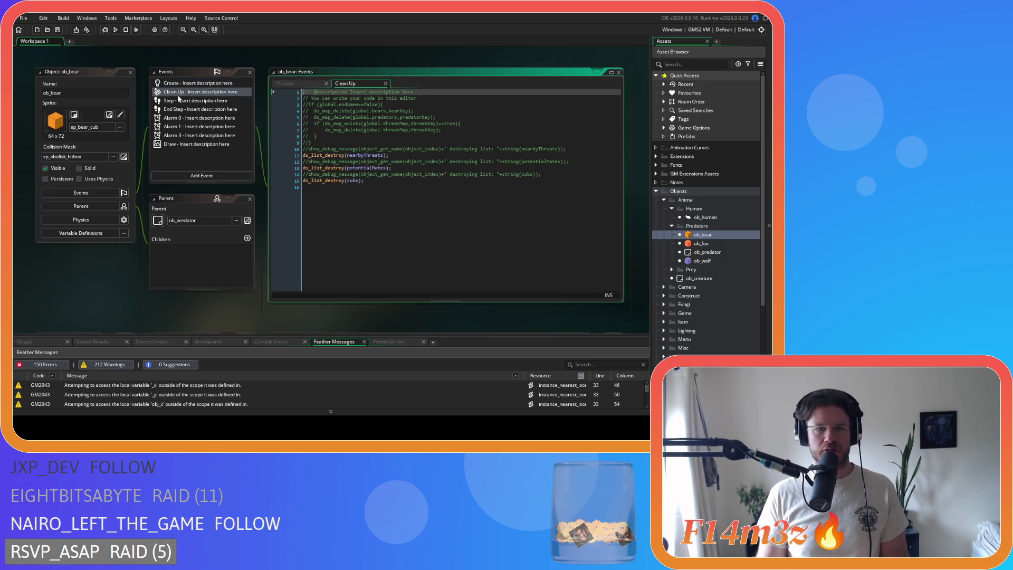
click(299, 113)
key(shift+Down)
key(shift+Down)
key(shift+Down)
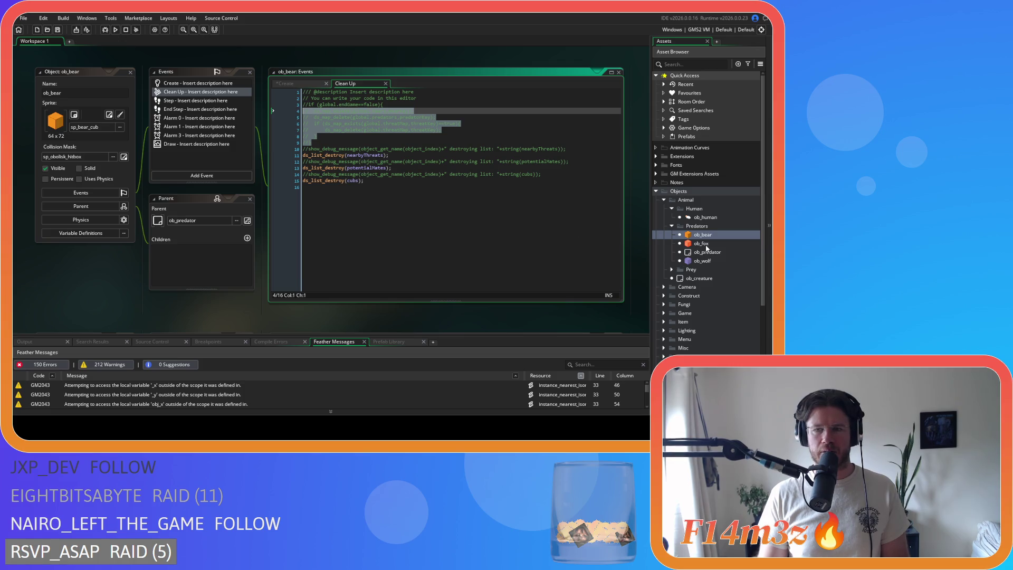
Review ob_fox's Clean Up code.
double_click(703, 244)
double_click(183, 94)
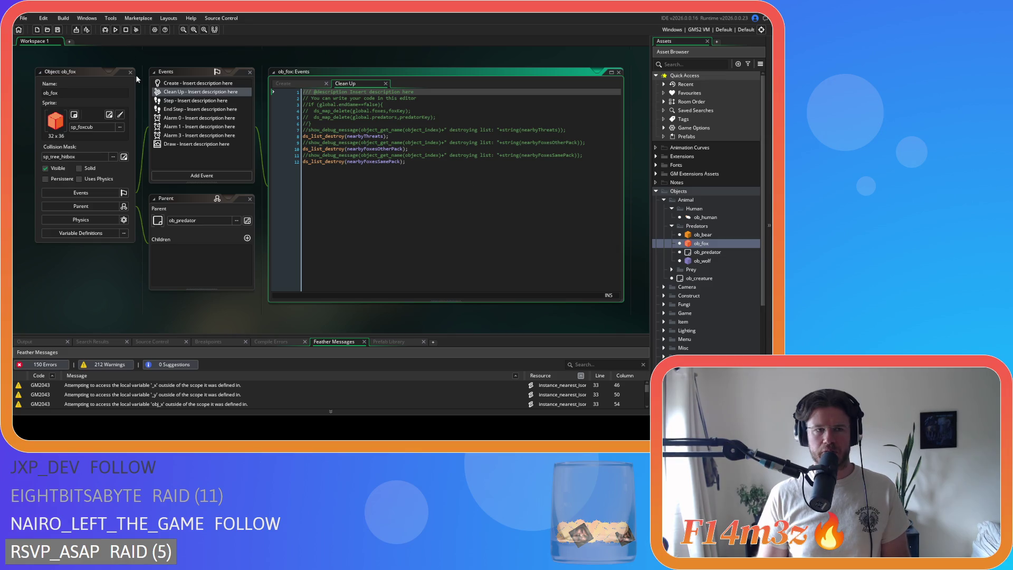
scroll(137, 78, up, 5)
scroll(231, 253, up, 1)
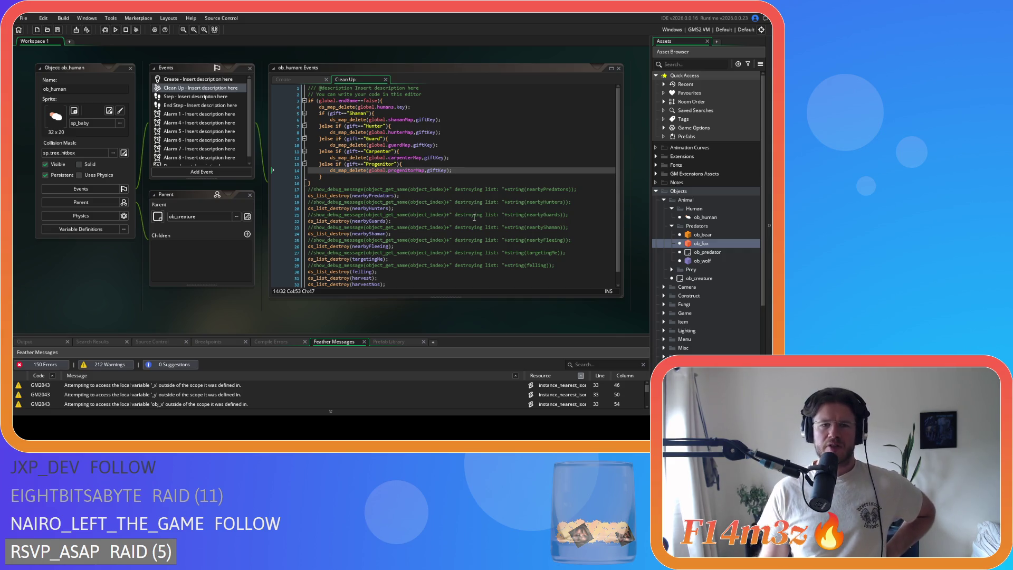
scroll(686, 264, down, 5)
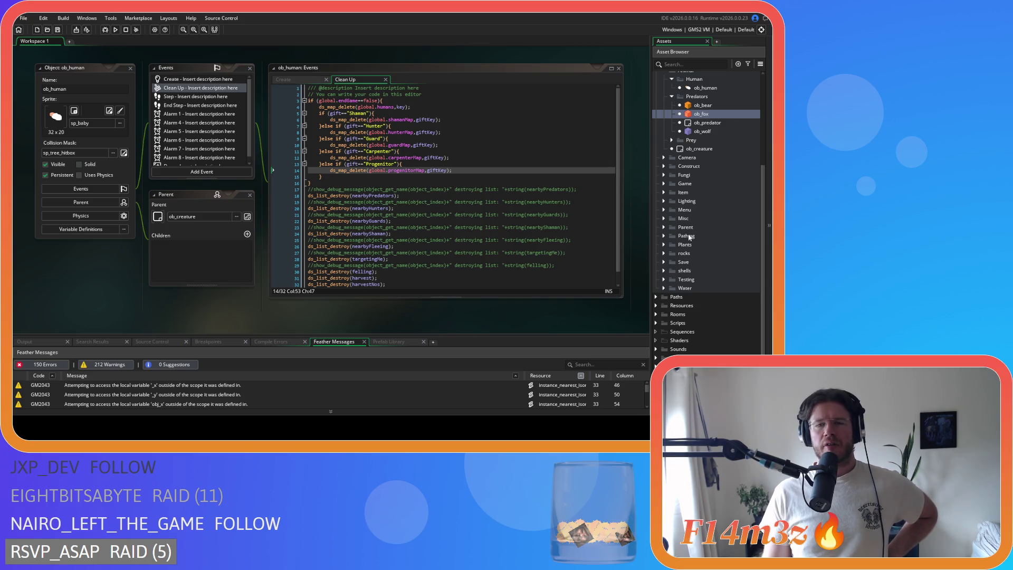
scroll(729, 166, up, 1)
Return to ob_bear's Create code at the fleeing-state section.
double_click(712, 136)
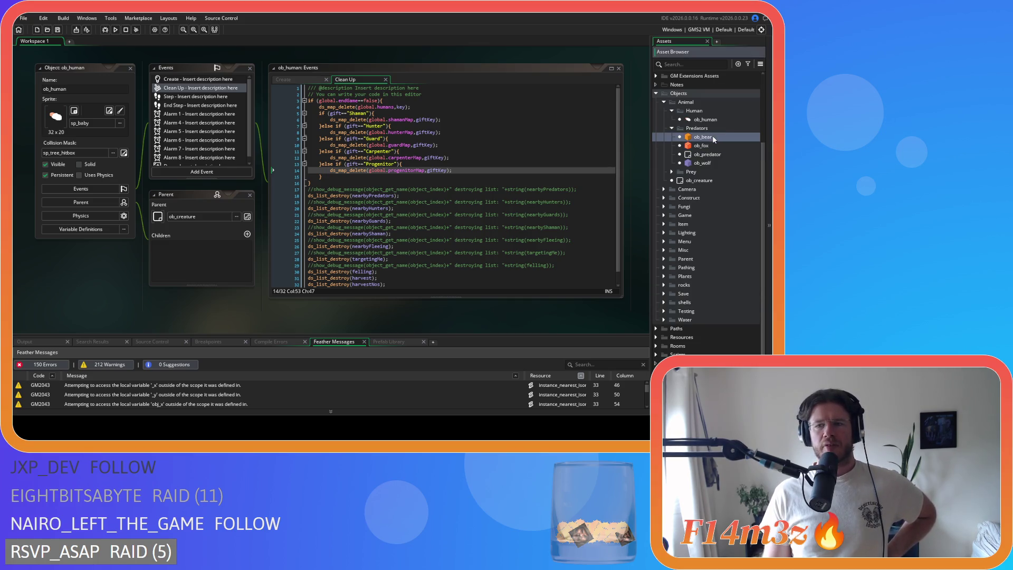
click(294, 83)
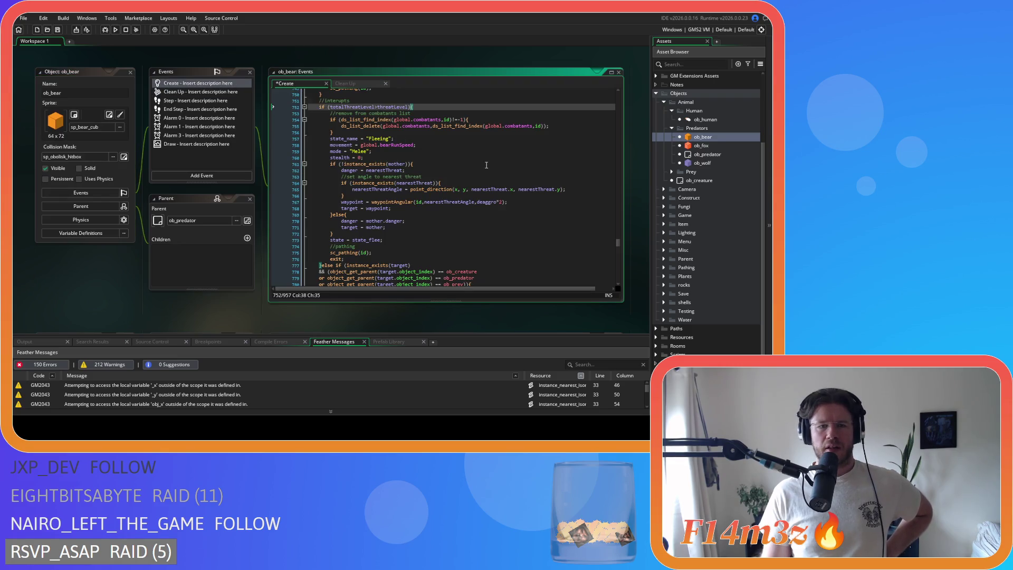
click(525, 150)
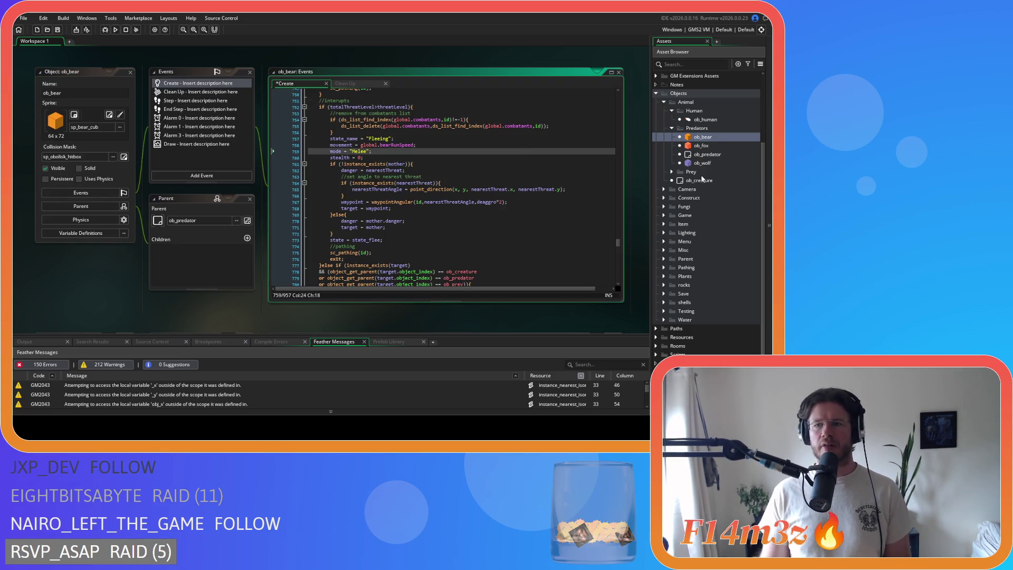
click(671, 172)
Search ob_deer's Create code for state_death until its function definition is reached.
double_click(687, 181)
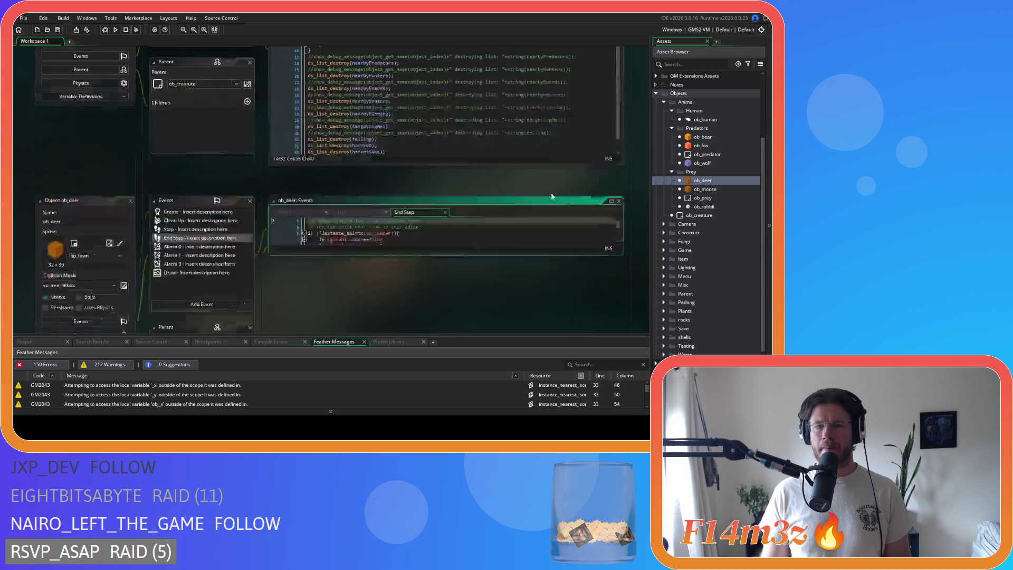
click(285, 83)
key(ctrl+f)
text(state_death)
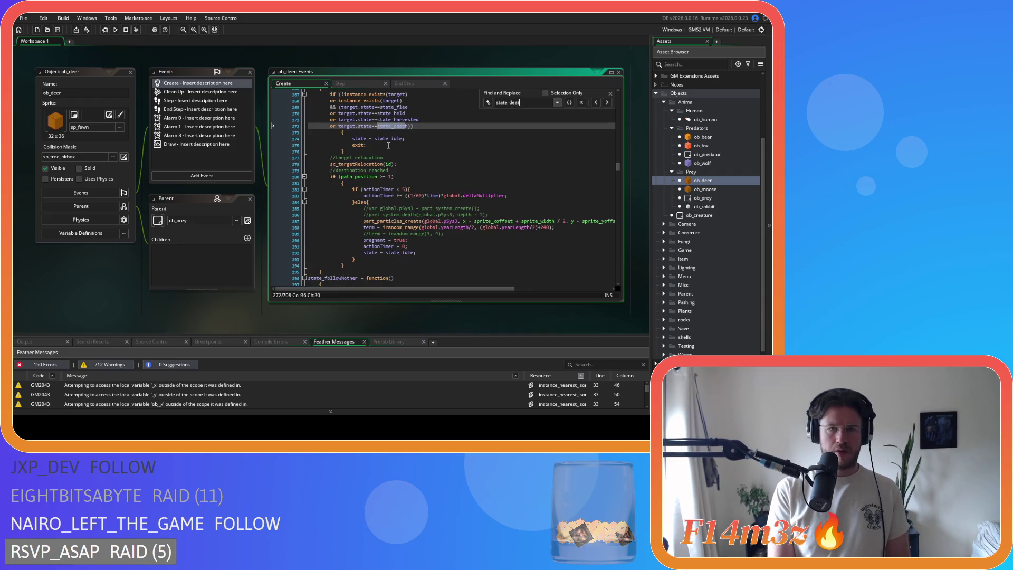
click(608, 103)
click(607, 103)
click(607, 103)
click(609, 104)
click(609, 104)
key(Escape)
Select the prey ds_map_delete arguments in state_death, then close the ob_deer windows.
click(408, 203)
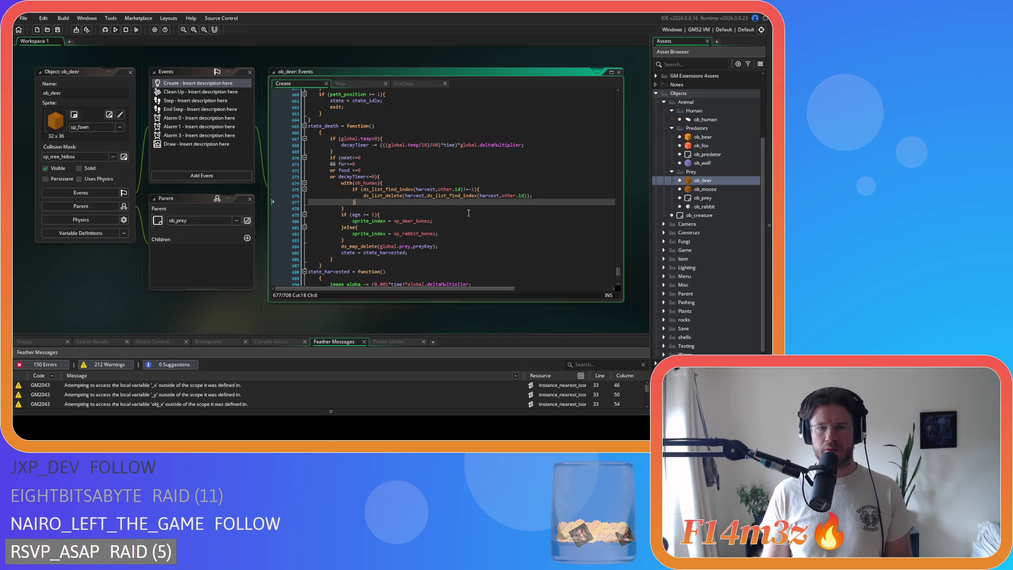
drag(364, 247, 453, 251)
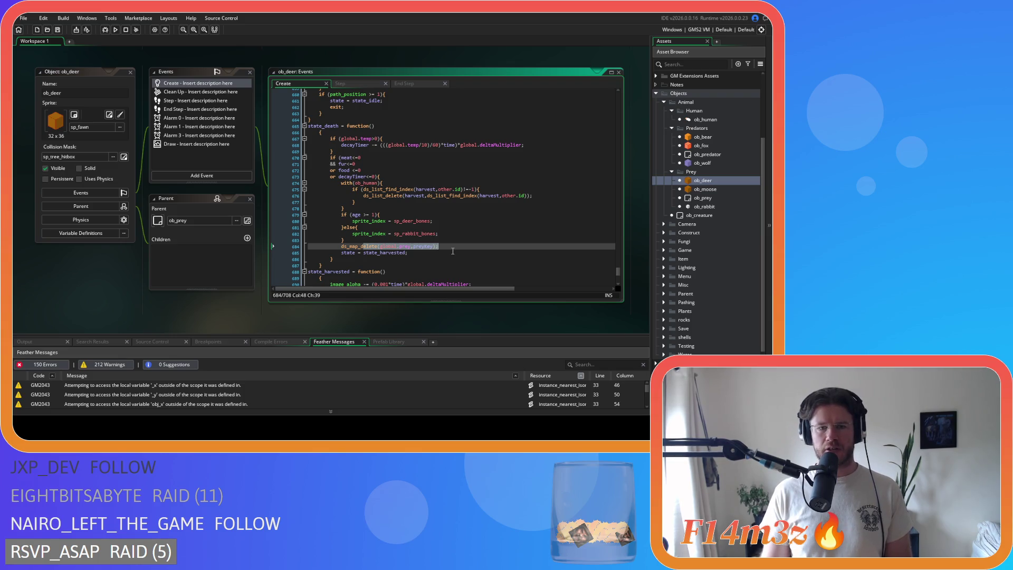
scroll(453, 251, down, 4)
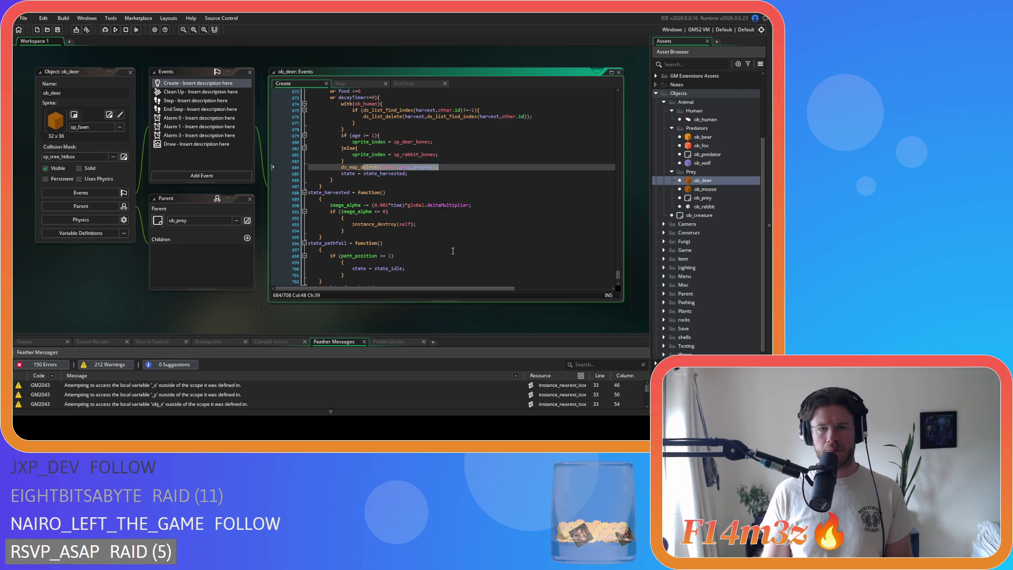
scroll(453, 251, up, 3)
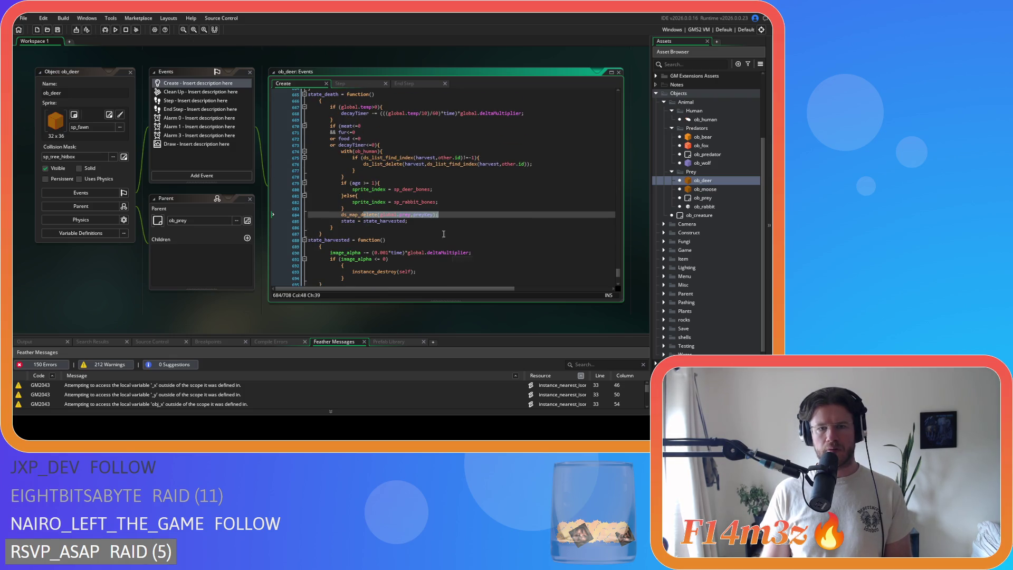
drag(438, 215, 341, 222)
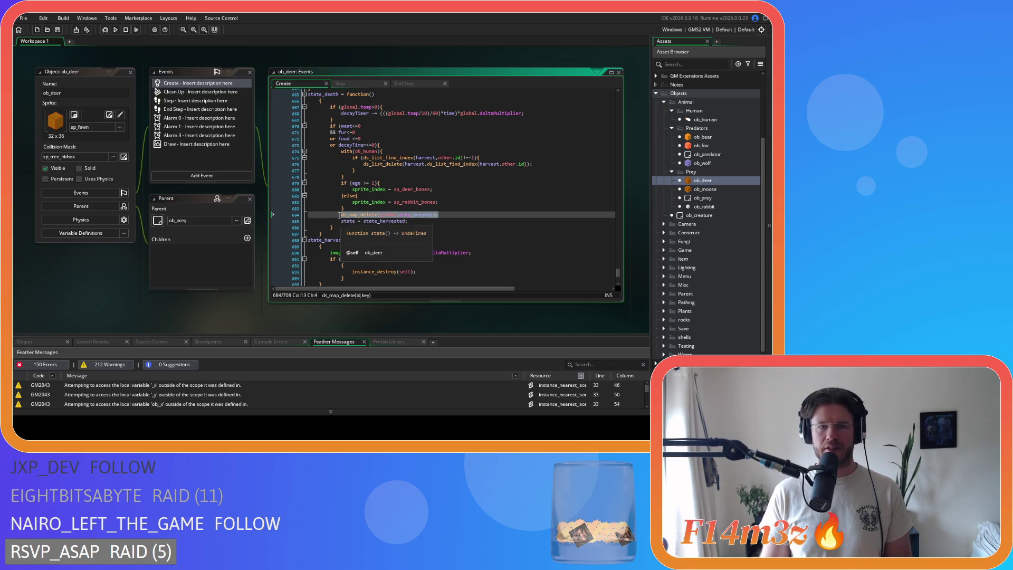
click(131, 72)
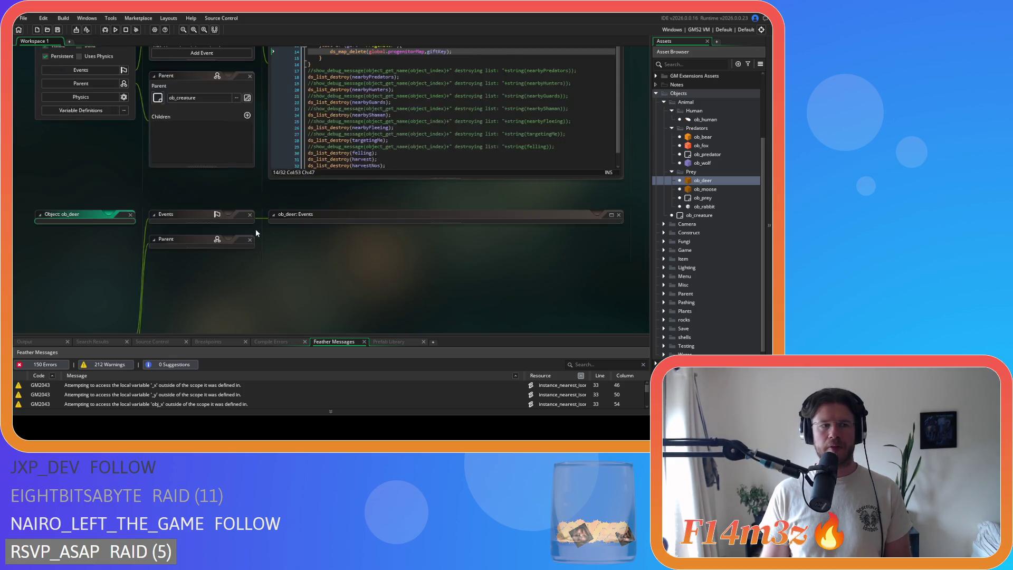
Review ob_human's Clean Up code, close its windows, and return to ob_bear's fleeing state.
scroll(207, 270, up, 2)
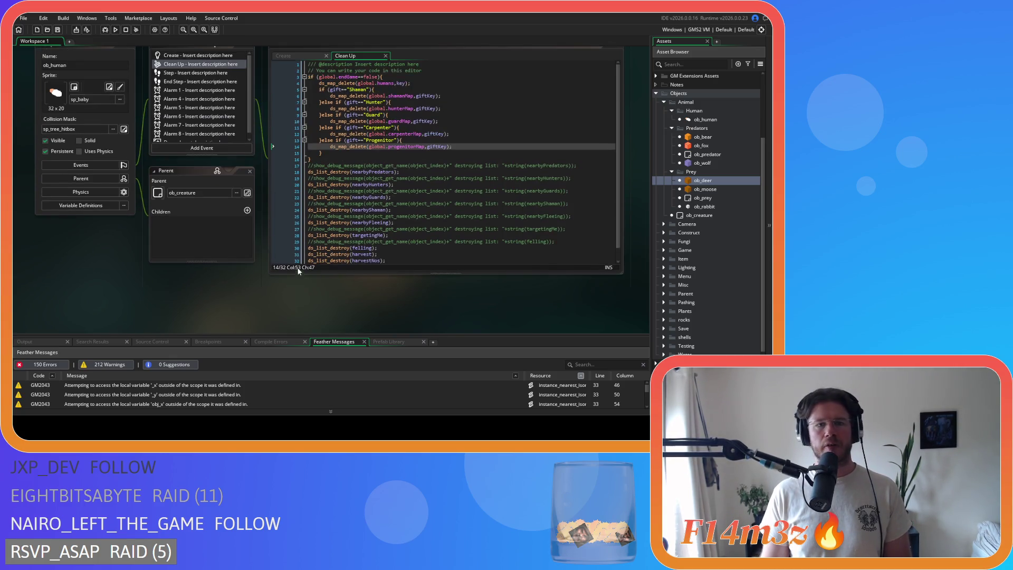
click(448, 165)
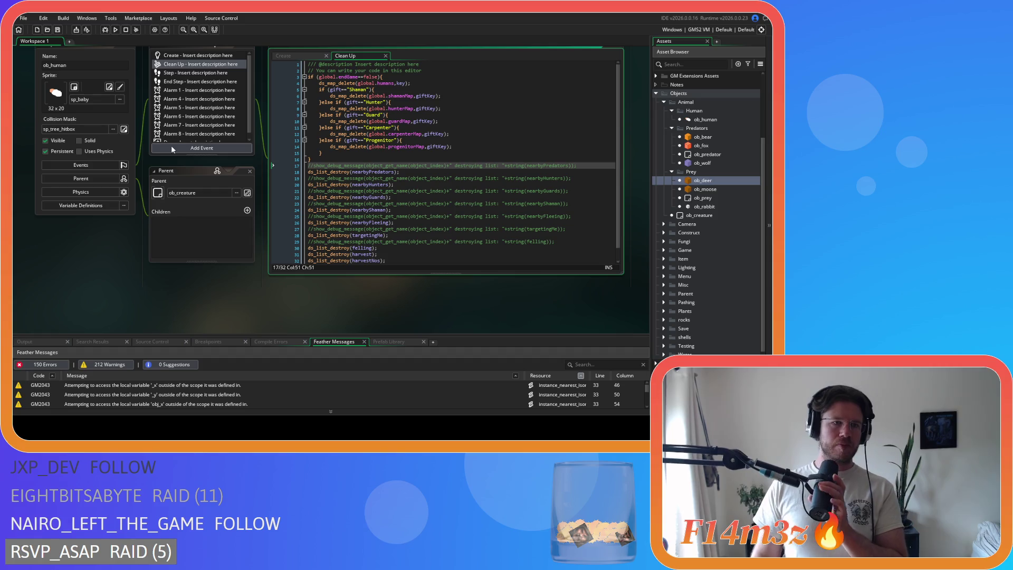
scroll(84, 254, up, 2)
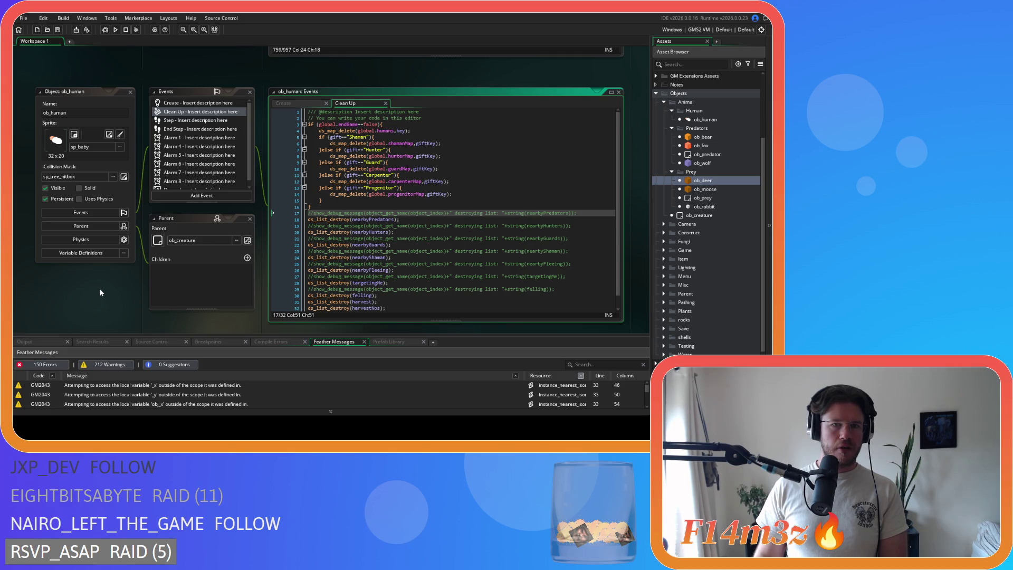
click(131, 92)
scroll(206, 271, up, 5)
scroll(136, 289, down, 2)
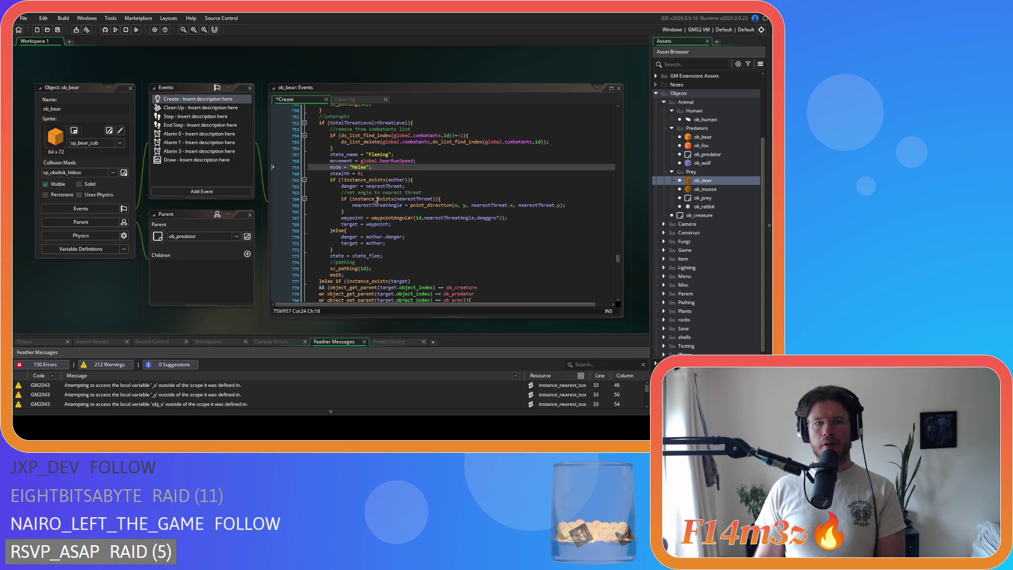
Check ds_map_delete usage in ob_human's Clean Up code, then collapse the ob_human windows.
click(401, 192)
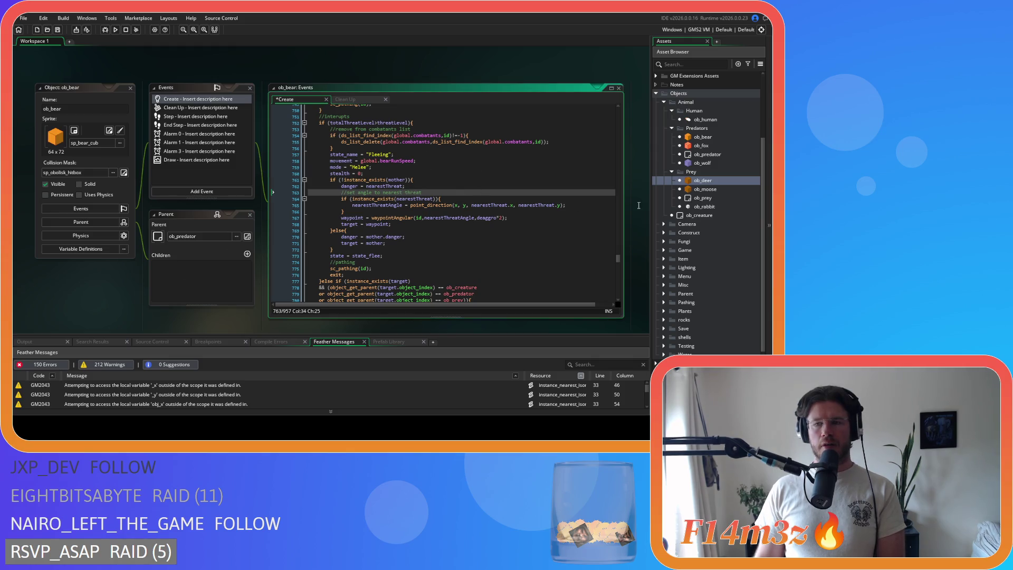
click(713, 119)
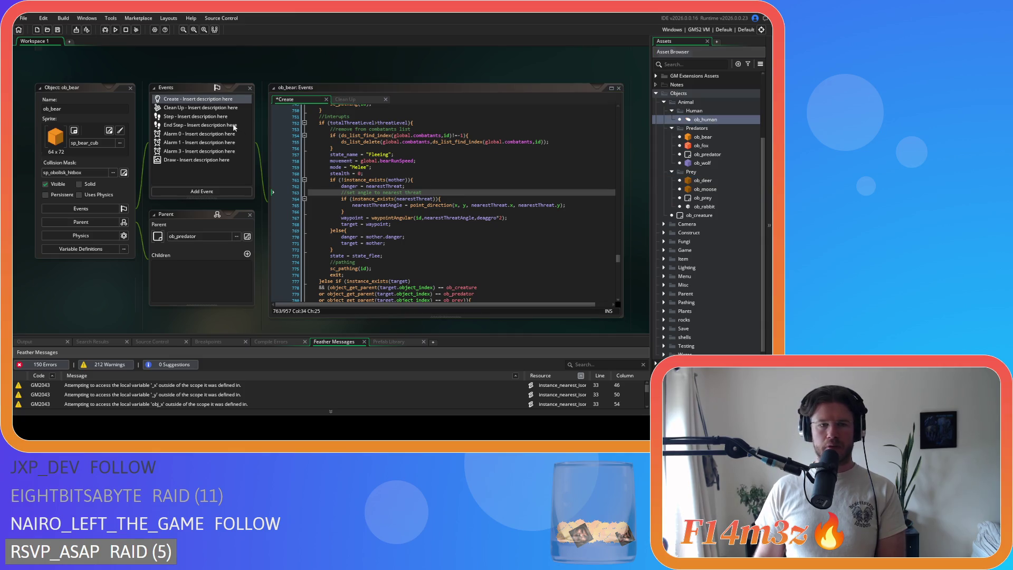
click(182, 92)
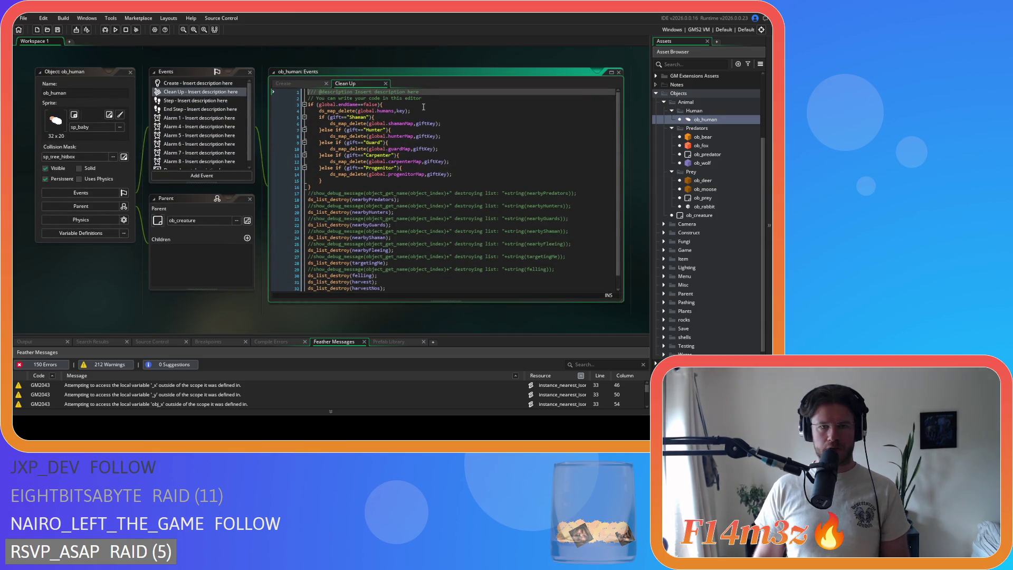
click(320, 110)
mouse_move(325, 116)
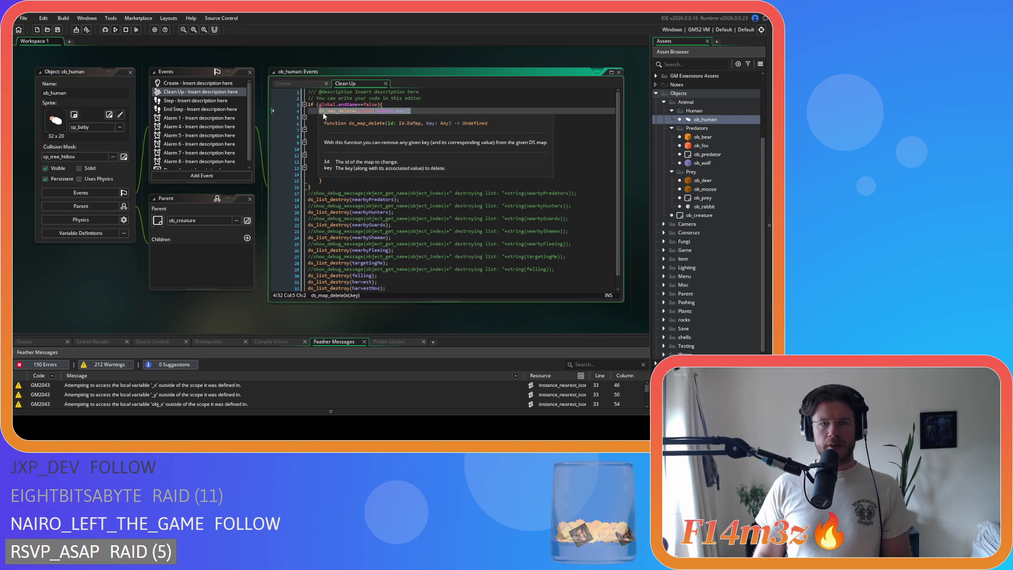
double_click(127, 72)
scroll(228, 239, up, 3)
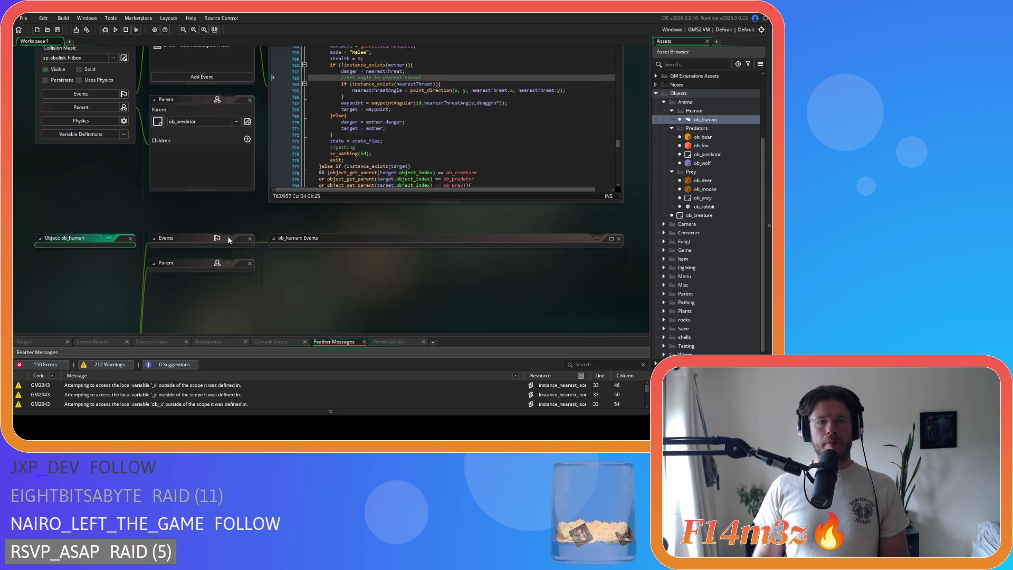
scroll(228, 239, up, 3)
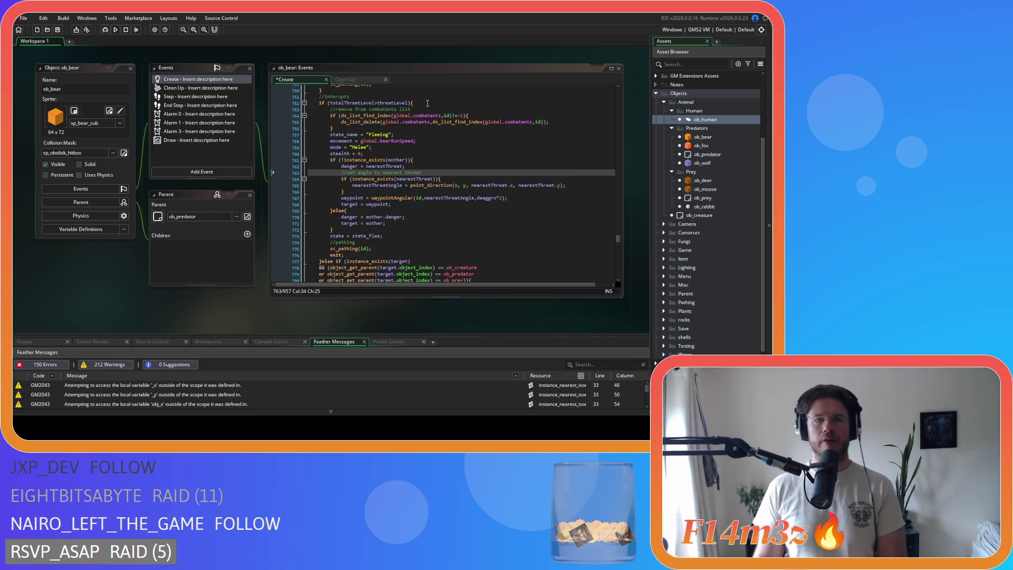
Paste a ds_map_delete line after line 752 and make its map global.huntingMap.
click(429, 103)
scroll(433, 112, down, 2)
key(Return)
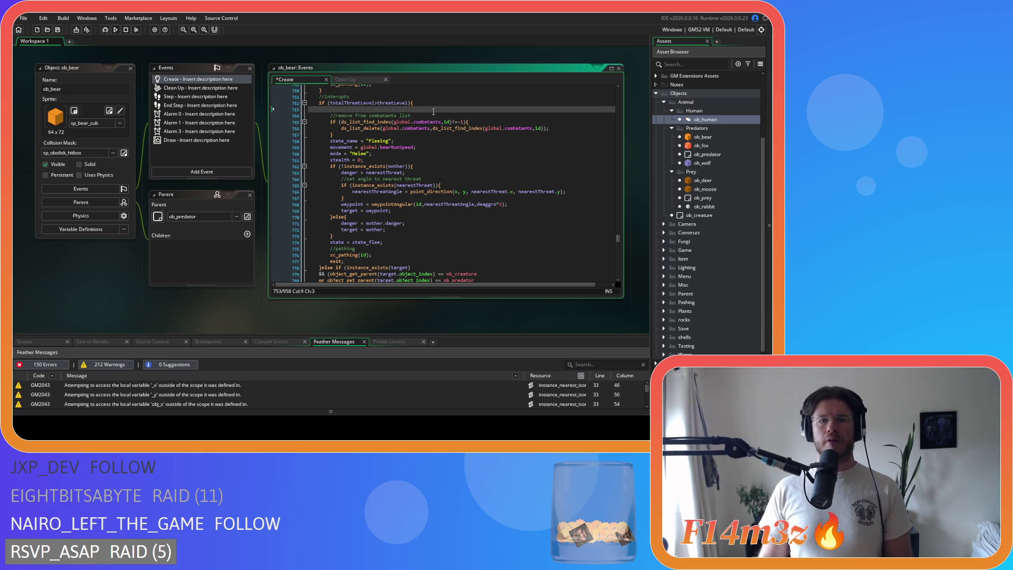
text(ds_map_delete(global.humans,key);)
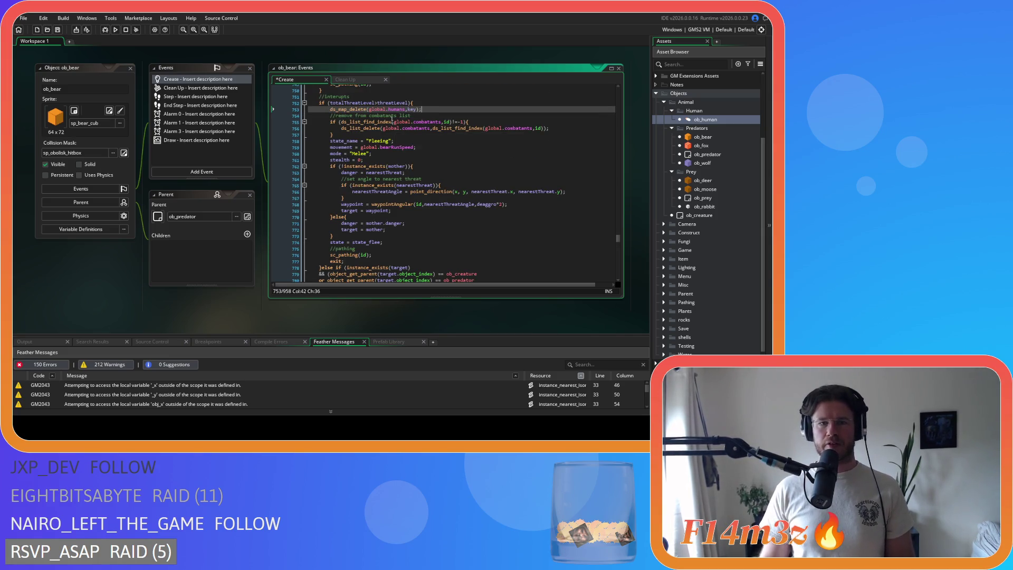
double_click(395, 109)
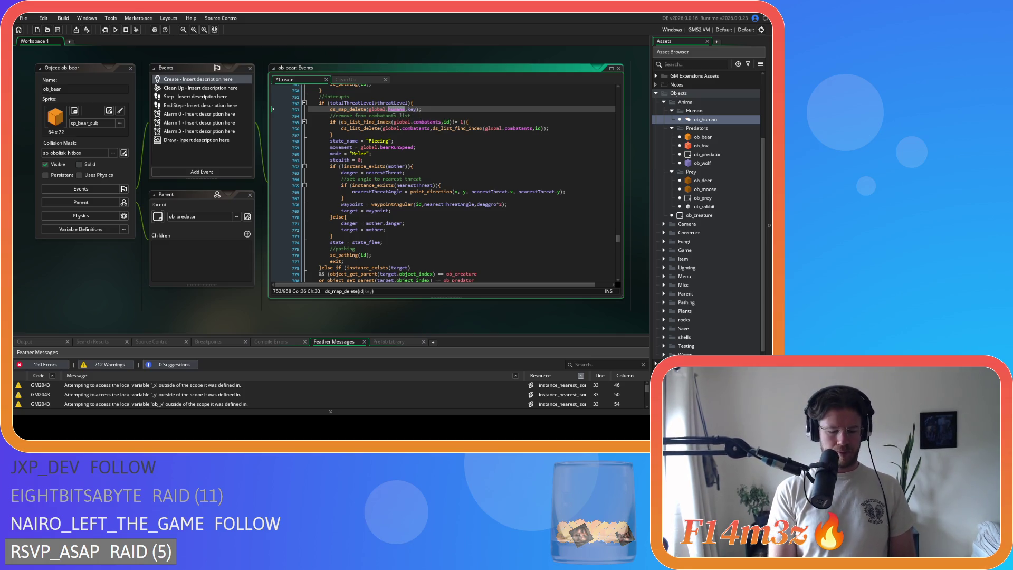
text(hunting)
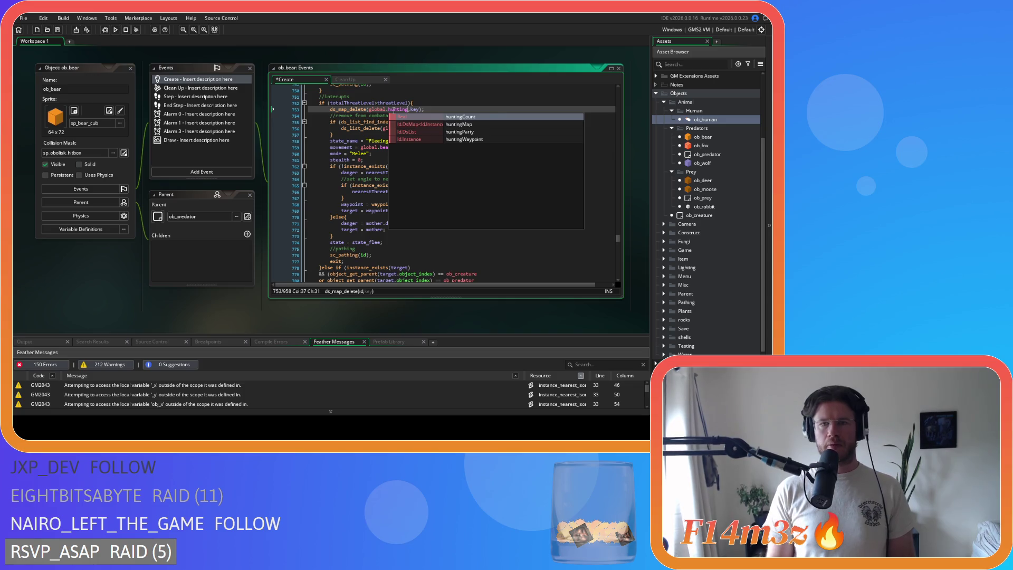
key(Down)
key(Return)
Change the deletion's key argument to huntingKey and select the finished line.
double_click(422, 109)
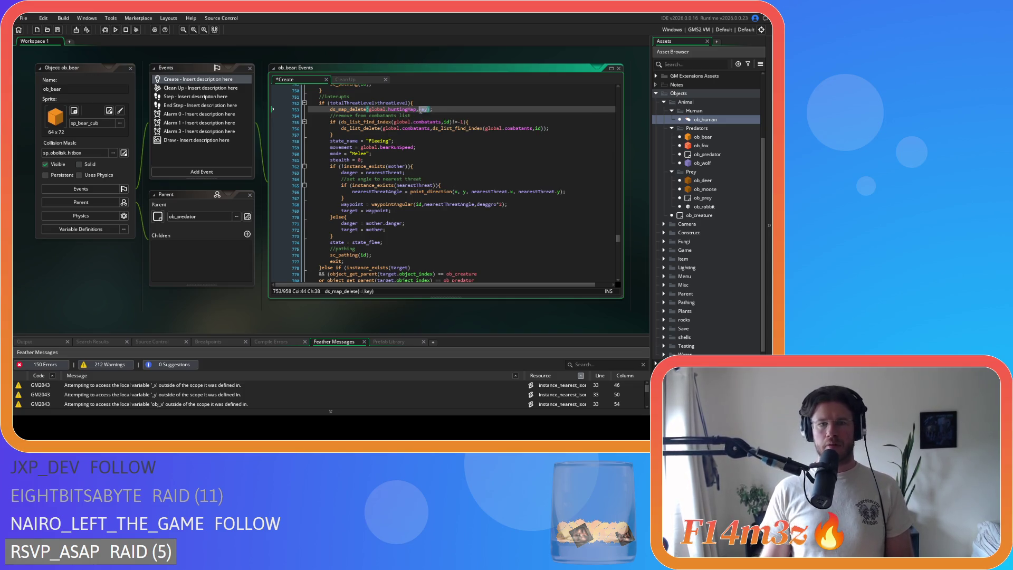
text(huntingKey)
scroll(481, 158, down, 1)
key(End)
key(shift+Home)
scroll(482, 158, up, 3)
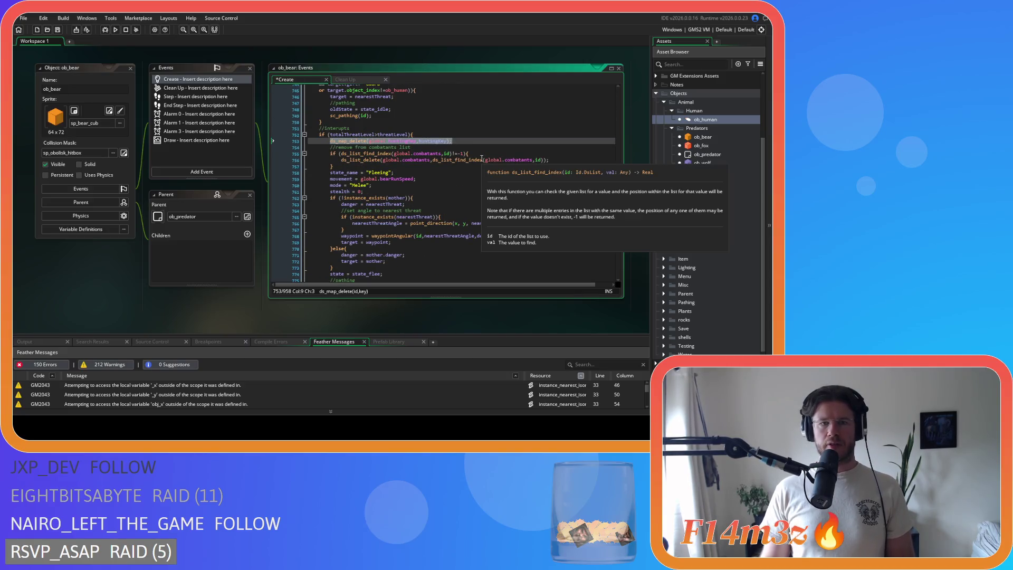
Paste the huntingMap deletion line on a new line after line 791.
scroll(482, 159, down, 10)
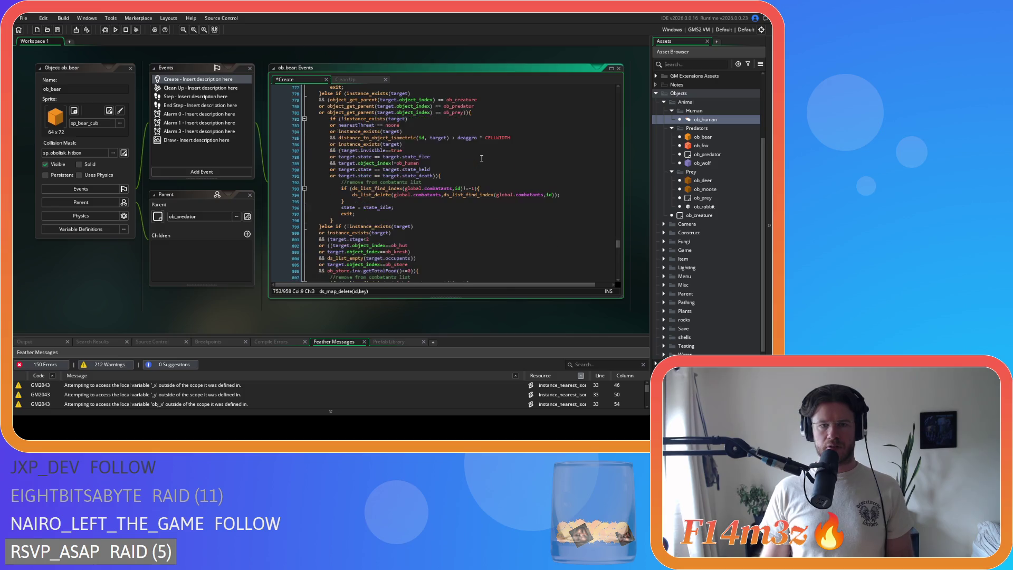
scroll(482, 159, up, 2)
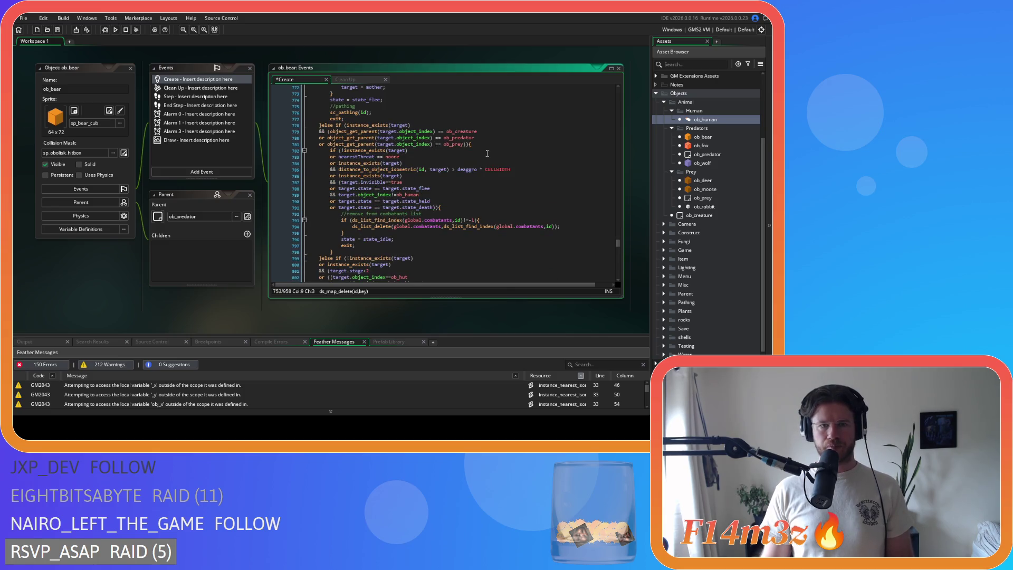
click(489, 145)
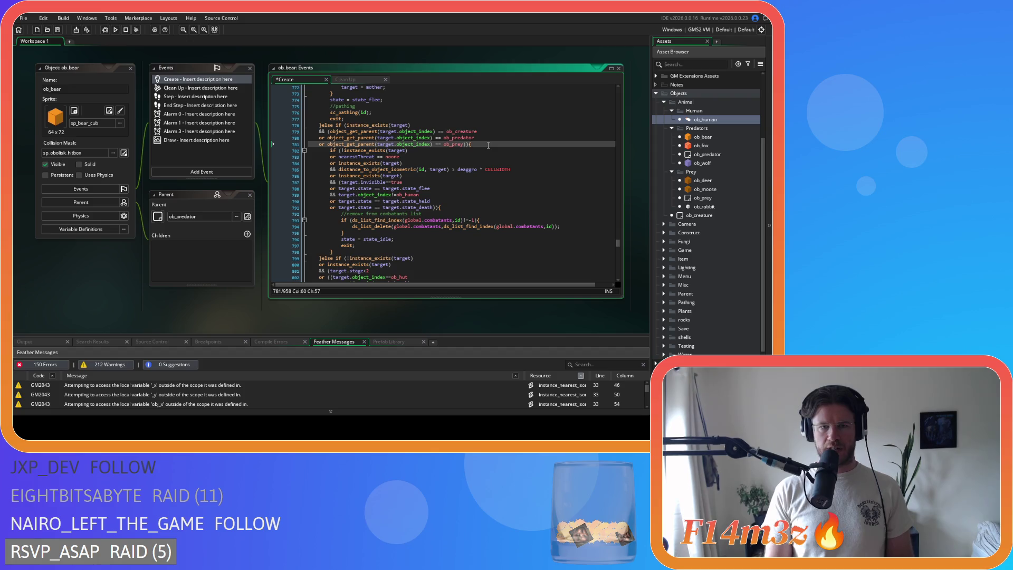
click(330, 251)
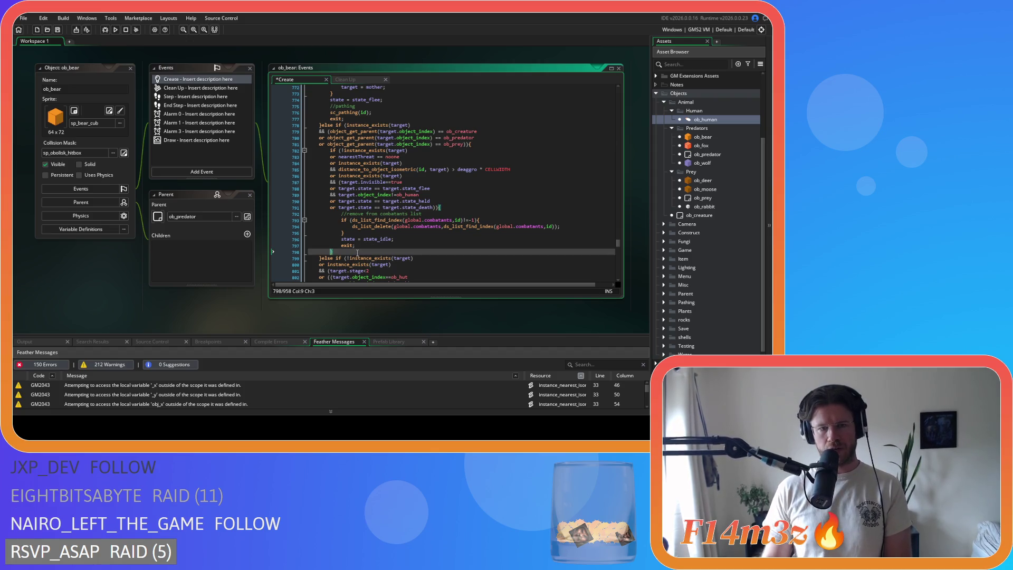
click(453, 208)
key(Return)
text(ds_map_delete(global.huntingMap,huntingKey);)
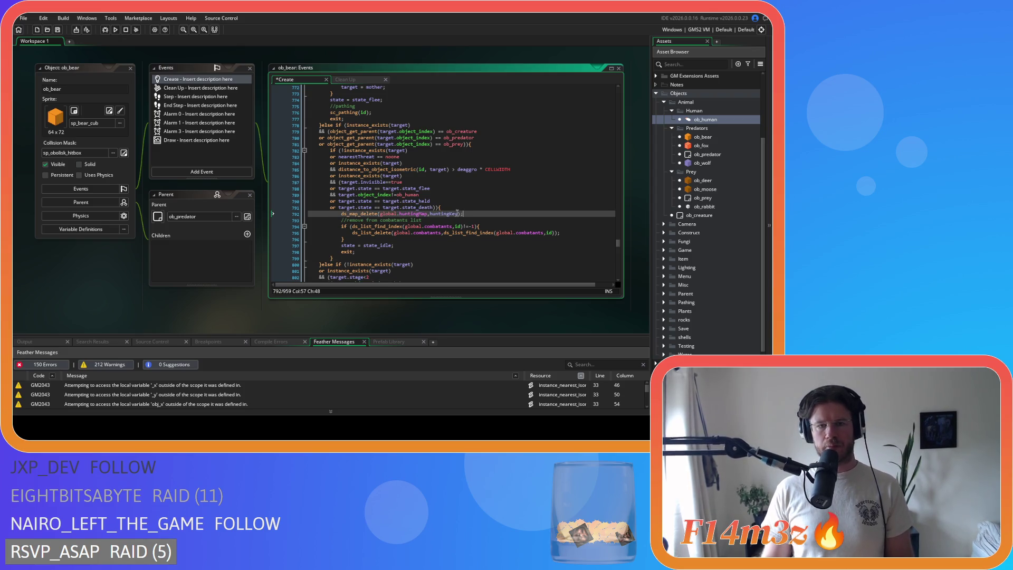
Paste the same deletion line after line 807 and save the Create code.
scroll(460, 214, down, 3)
scroll(461, 215, down, 1)
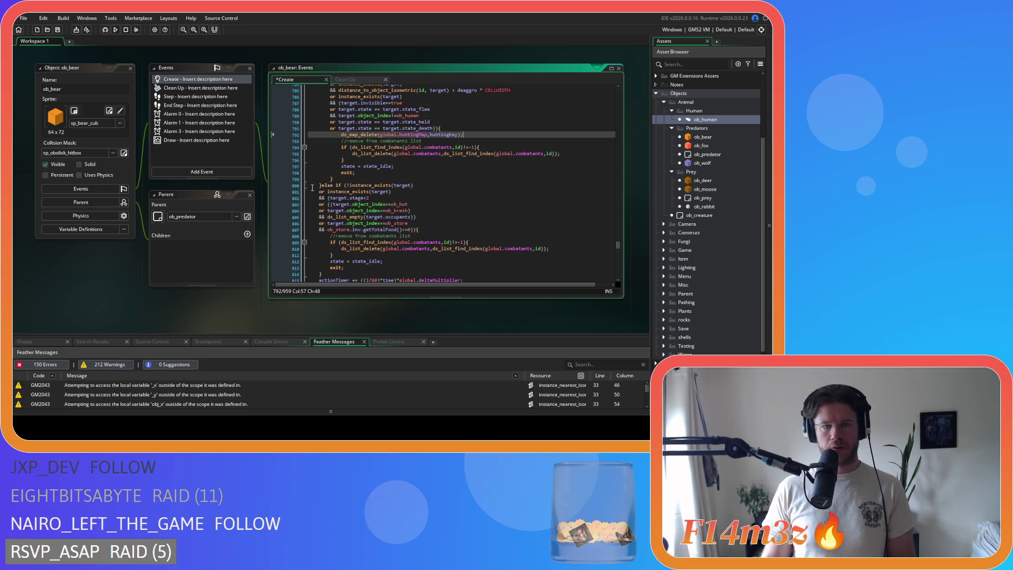
click(431, 228)
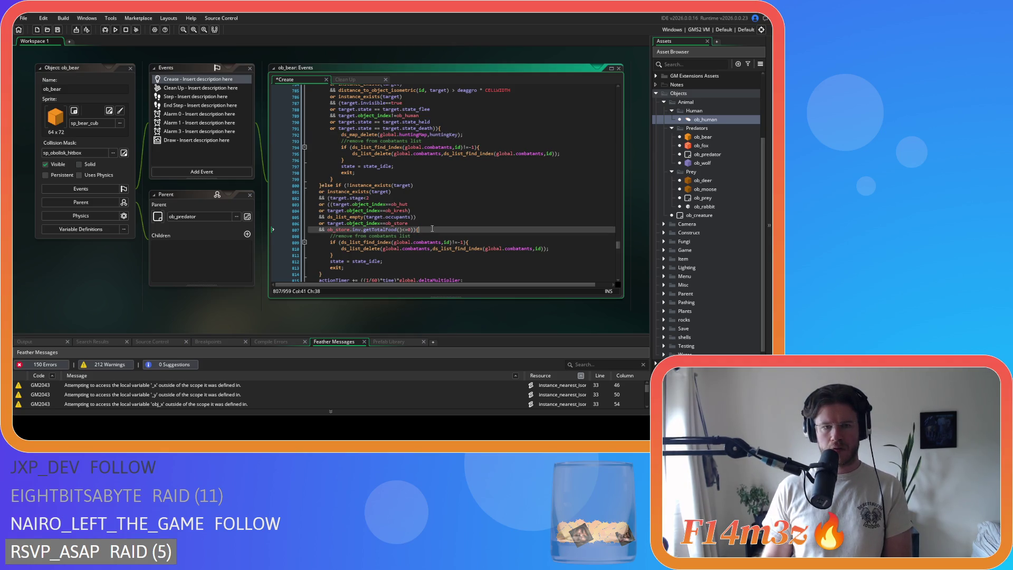
key(Return)
text(ds_map_delete(global.huntingMap,huntingKey);)
scroll(431, 229, down, 4)
scroll(431, 228, down, 1)
key(ctrl+s)
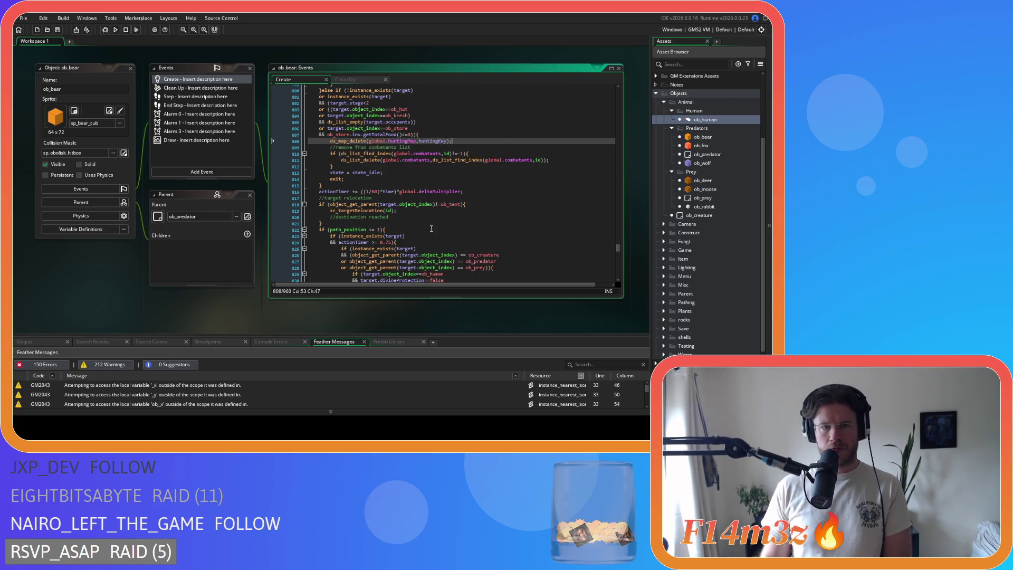
Join state_reposition's lone opening brace onto its function declaration line.
scroll(431, 228, down, 7)
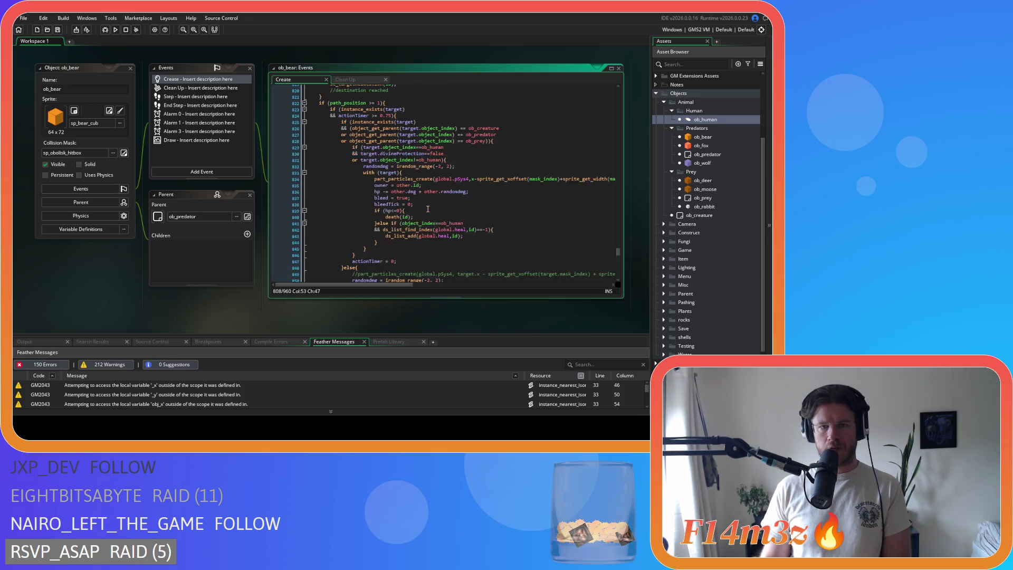
scroll(428, 209, down, 4)
scroll(466, 215, down, 3)
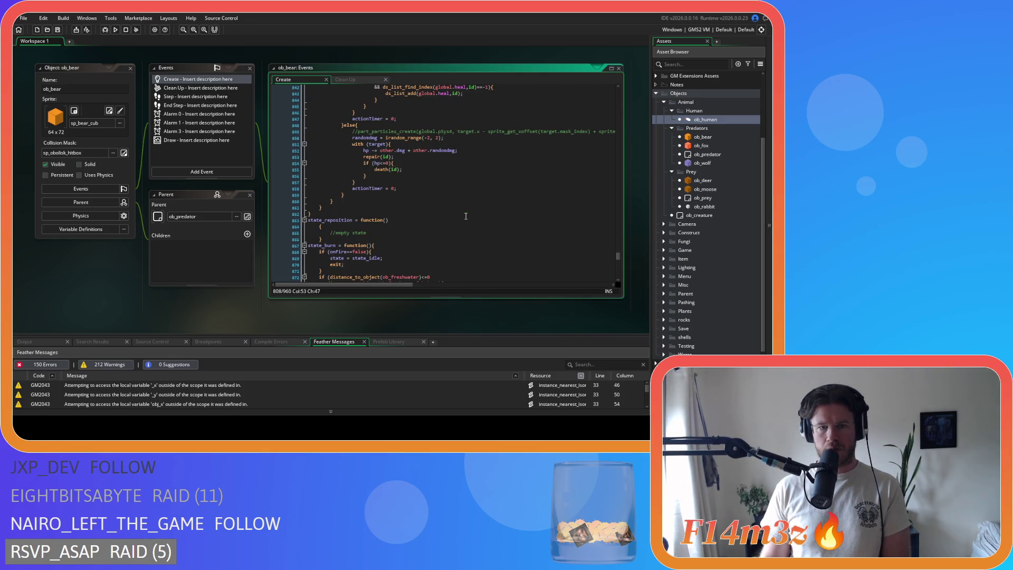
scroll(466, 216, up, 3)
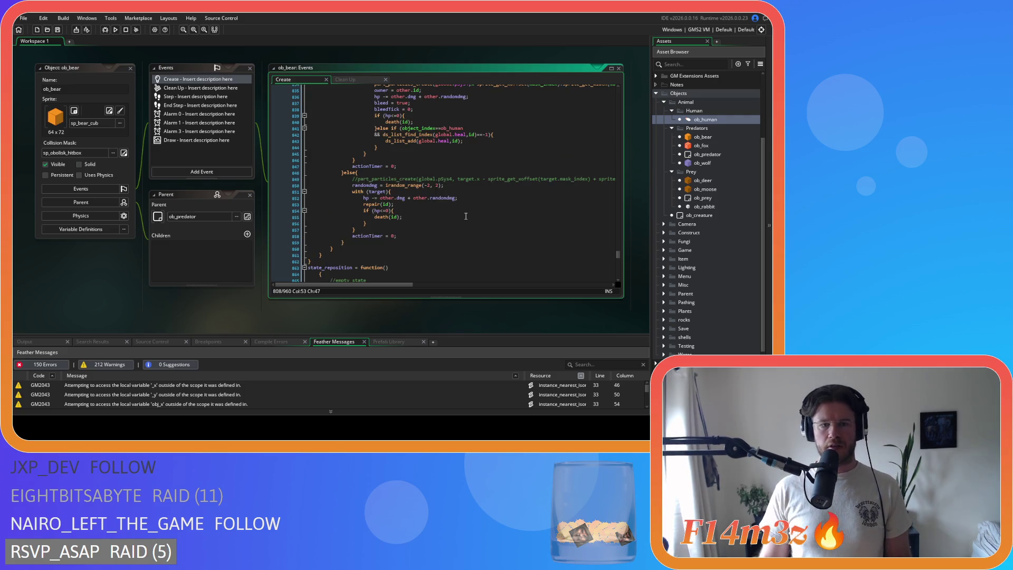
scroll(466, 215, down, 4)
click(323, 195)
key(BackSpace)
key(Down)
click(279, 195)
Save the Create code and search it for state_hunt.
key(ctrl+z)
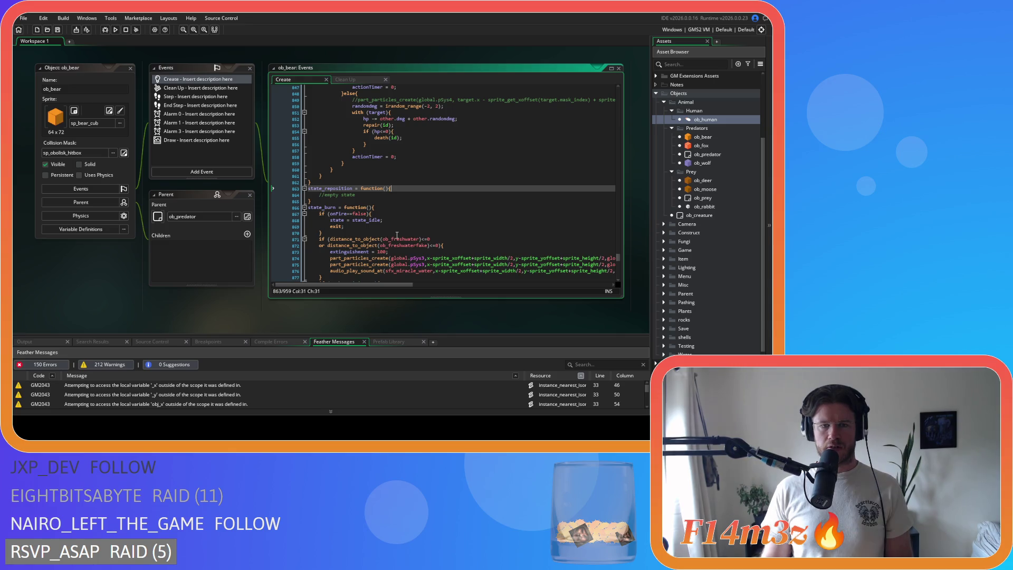
key(Up)
key(Up)
key(Up)
scroll(518, 210, up, 7)
key(ctrl+f)
text(sta)
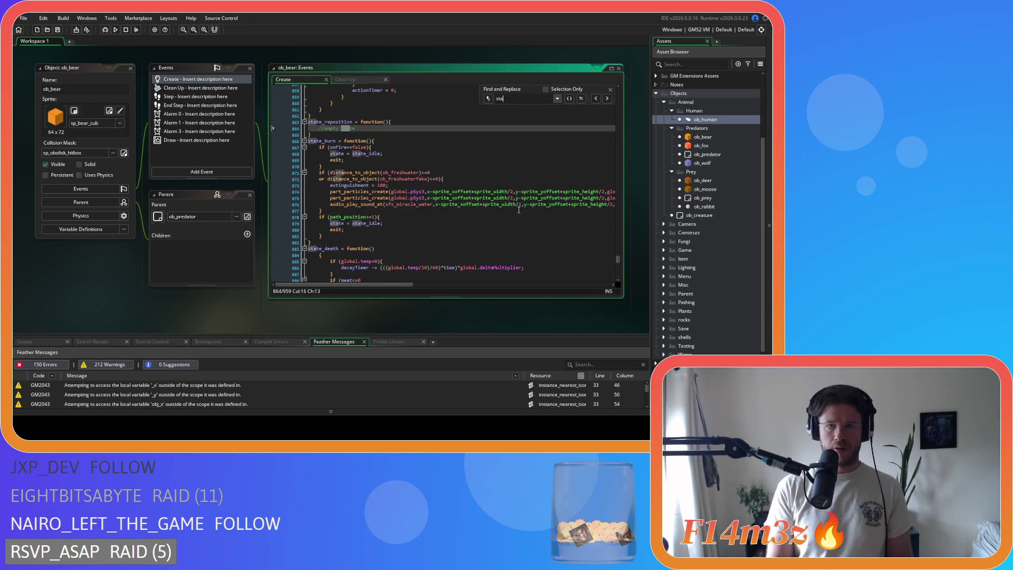
text(te_hunt)
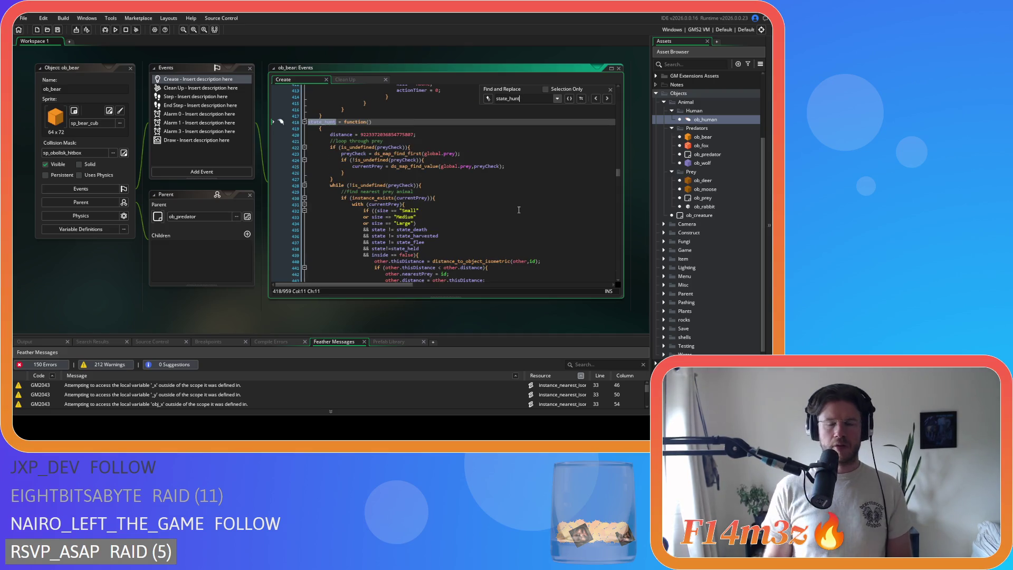
Join state_hunt's opening brace onto its function line and unindent its body one level.
click(317, 127)
key(BackSpace)
key(BackSpace)
key(BackSpace)
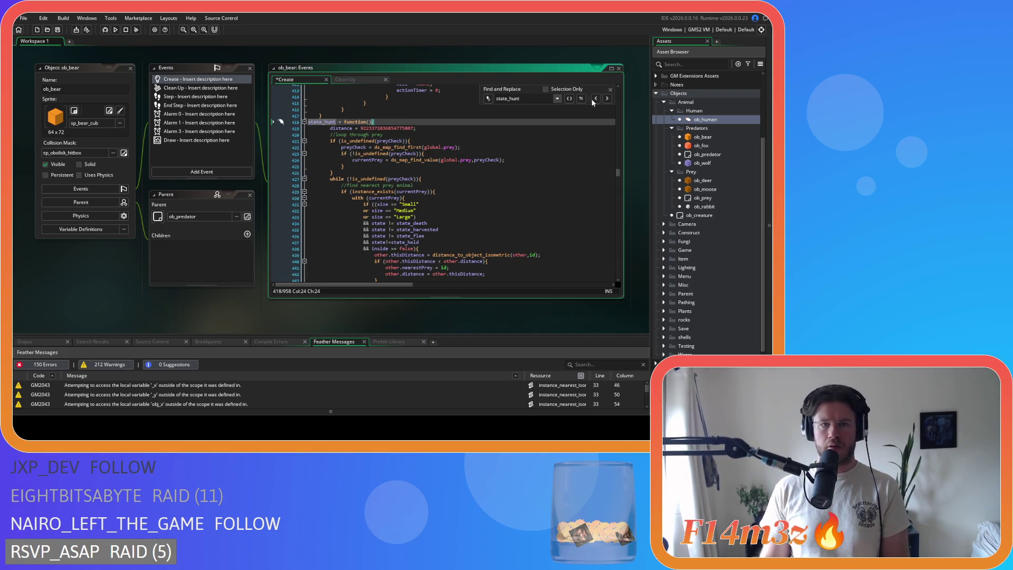
click(610, 91)
scroll(331, 219, down, 12)
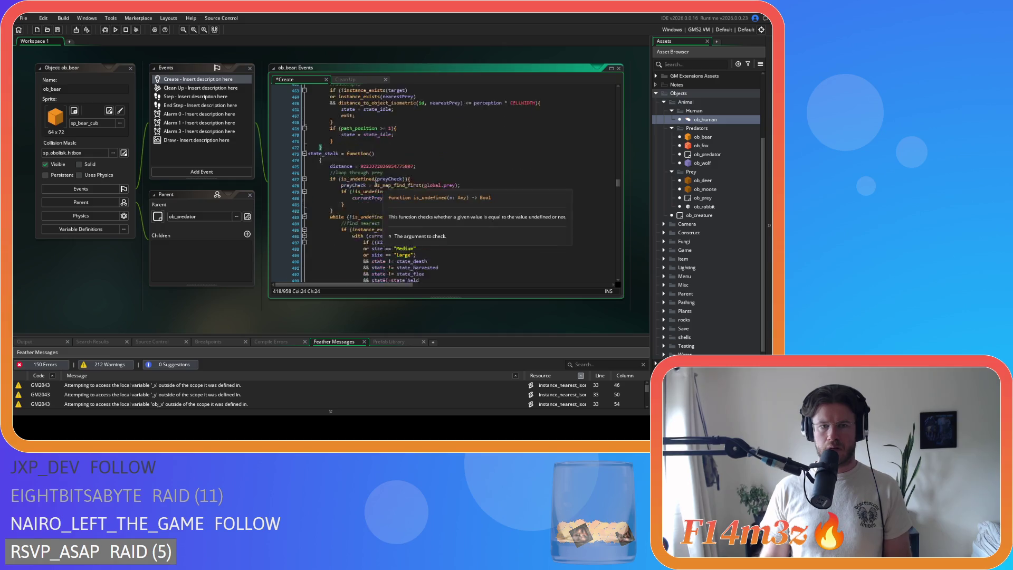
mouse_move(331, 219)
mouse_down()
mouse_move(322, 220)
mouse_move(301, 90)
mouse_move(287, 87)
mouse_move(280, 175)
mouse_up()
key(shift+Tab)
click(426, 228)
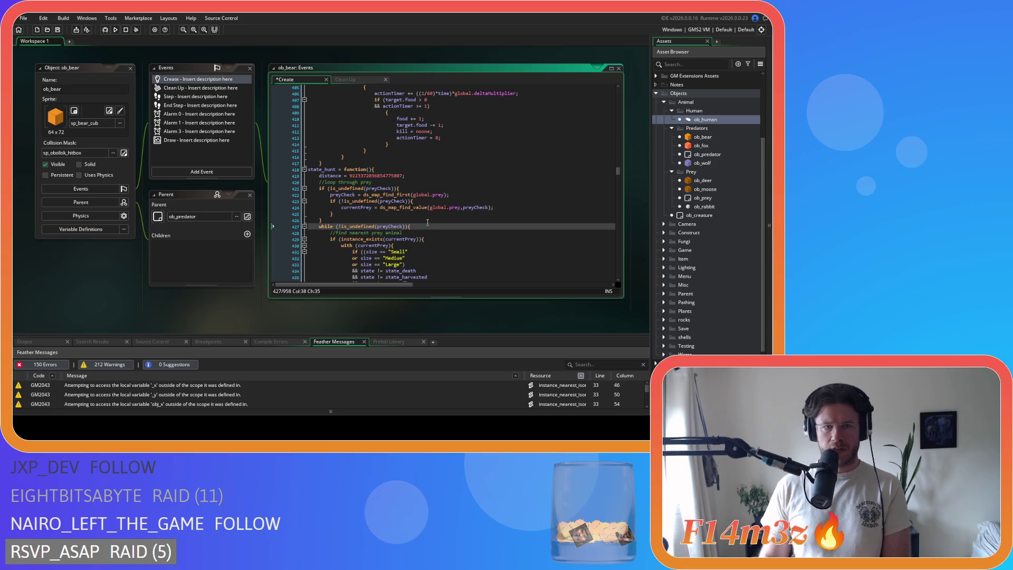
Add a blank line after state_hunt's interrupt condition on line 465.
scroll(428, 216, down, 1)
scroll(430, 210, down, 2)
scroll(438, 158, down, 3)
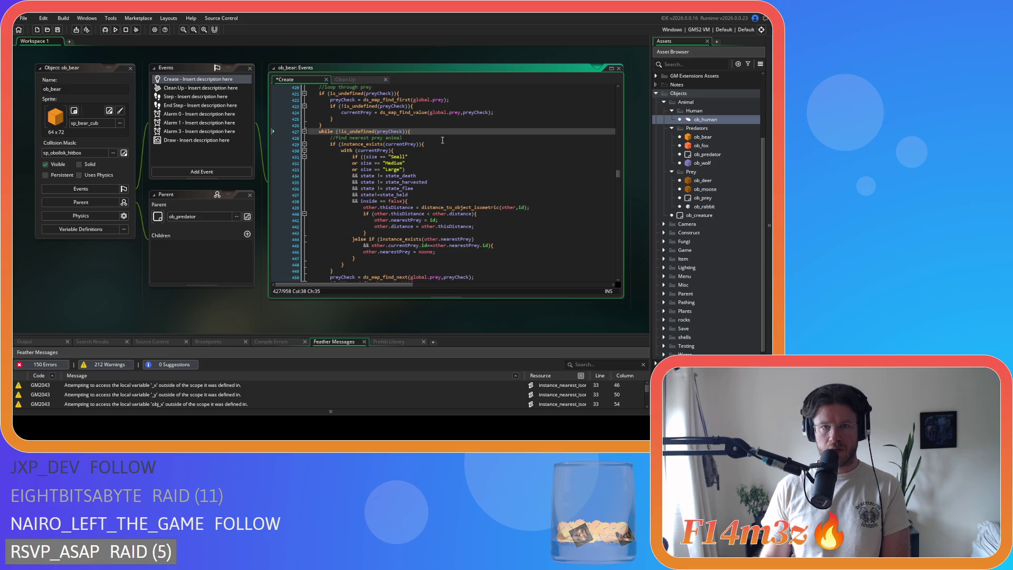
scroll(441, 159, down, 7)
scroll(445, 178, down, 3)
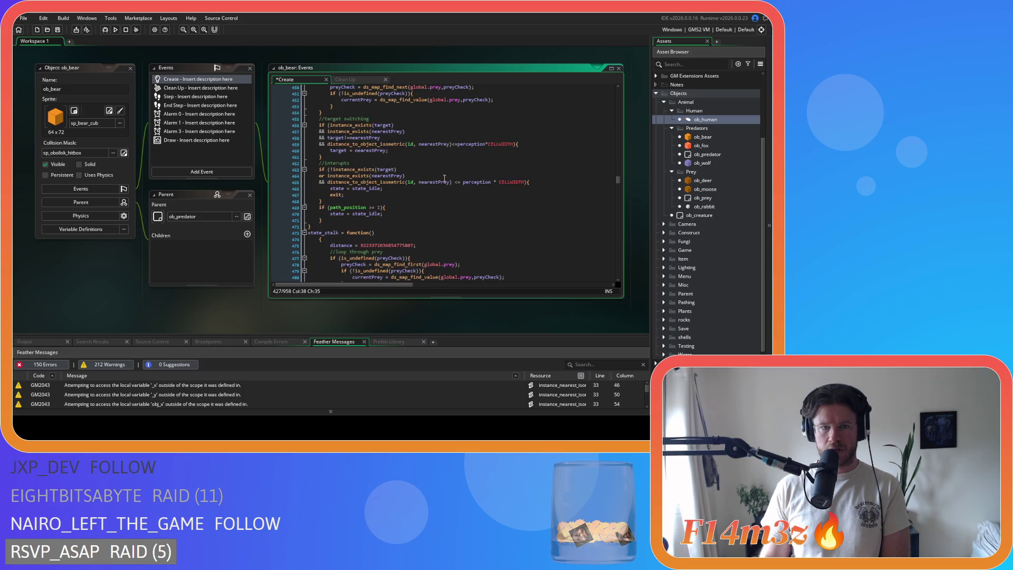
click(549, 180)
key(Return)
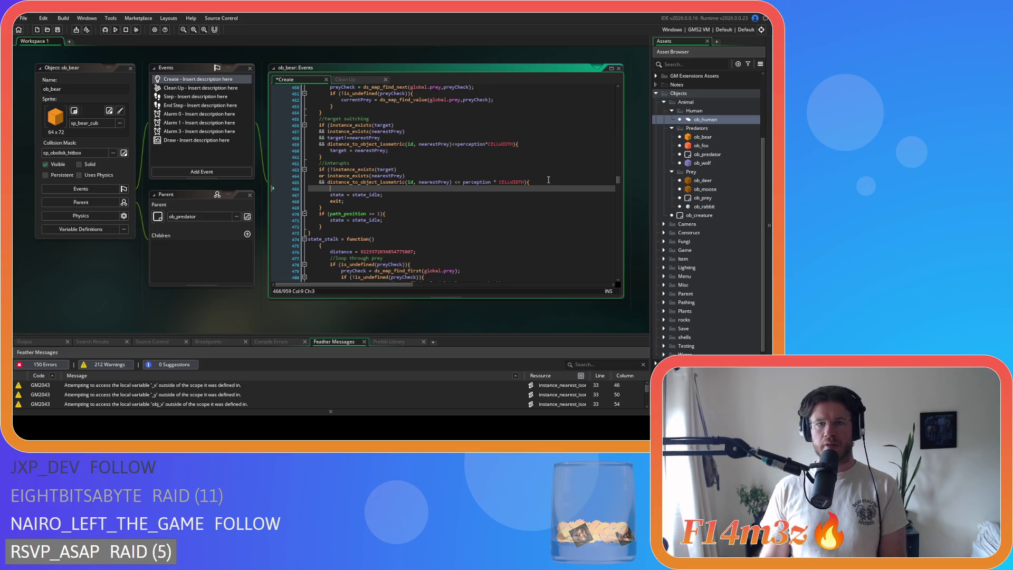
Paste ds_map_delete(global.huntingMap,huntingKey) into state_hunt's interrupt block, save, and unspace its <= and *.
text(ds_map_delete(global.huntingMap,huntingKey);)
key(ctrl+s)
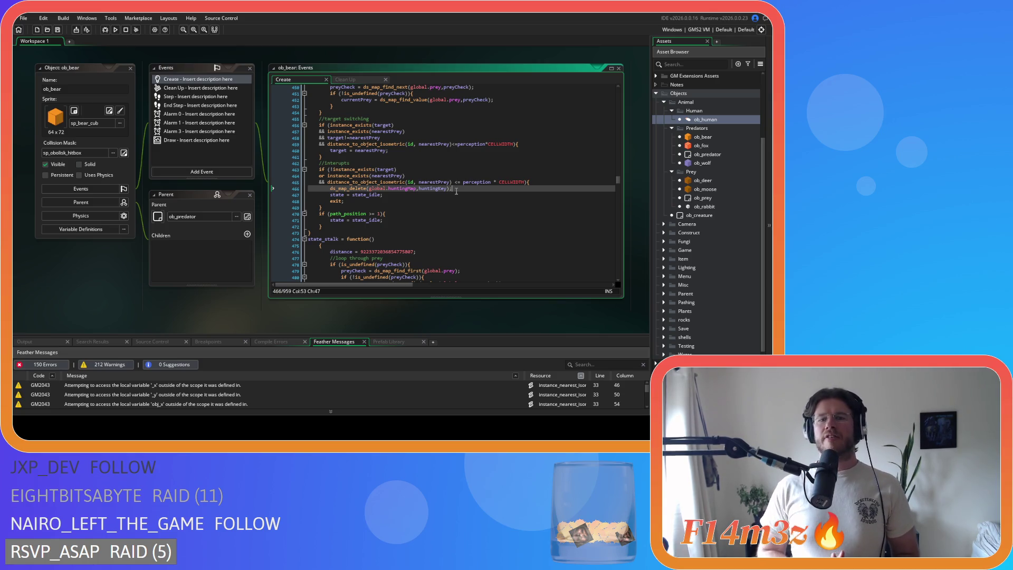
click(453, 183)
key(BackSpace)
key(Delete)
key(ctrl+Right)
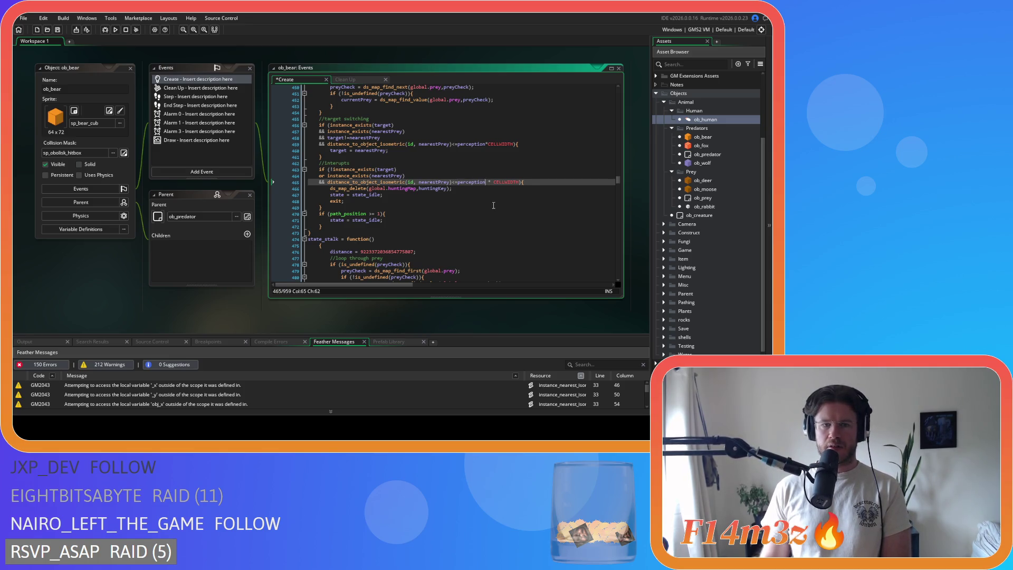
key(Delete)
key(Right)
key(Delete)
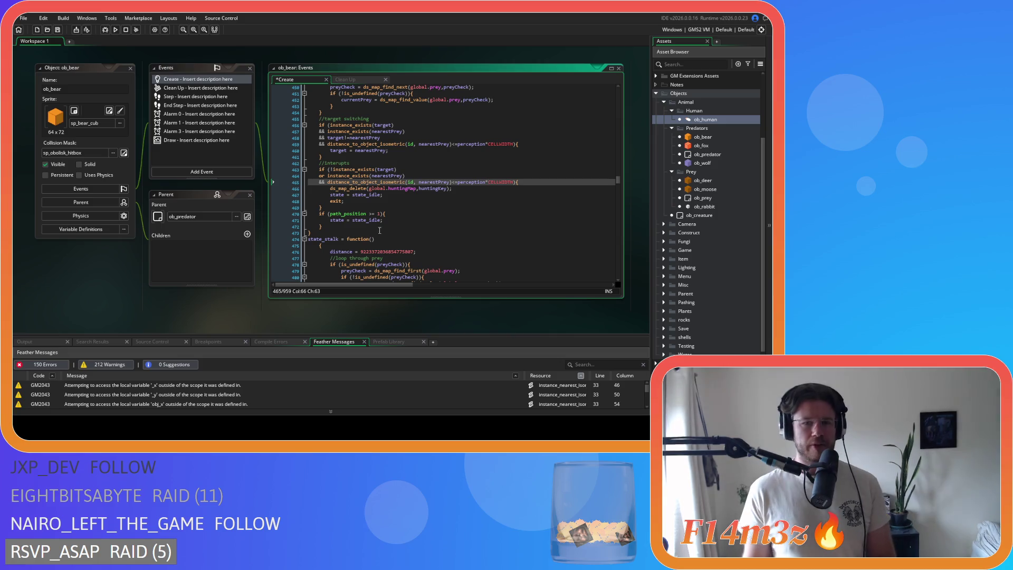
click(366, 208)
click(370, 214)
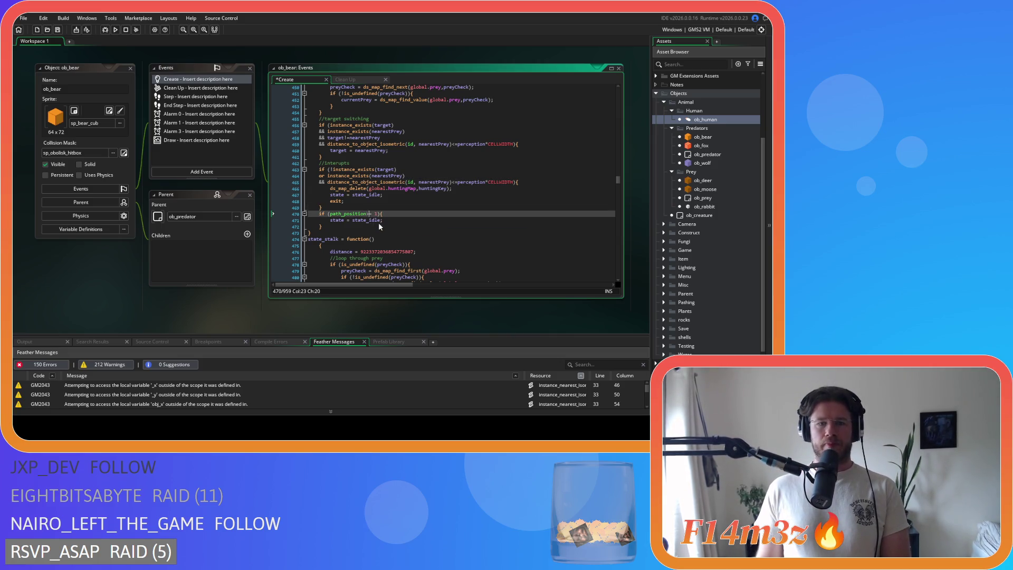
Add ds_map_delete(global.huntingMap,huntingKey) on a new line inside the path_position check before going idle.
click(401, 213)
key(Return)
text(ds_map_delete(global.huntingMap,huntingKey);)
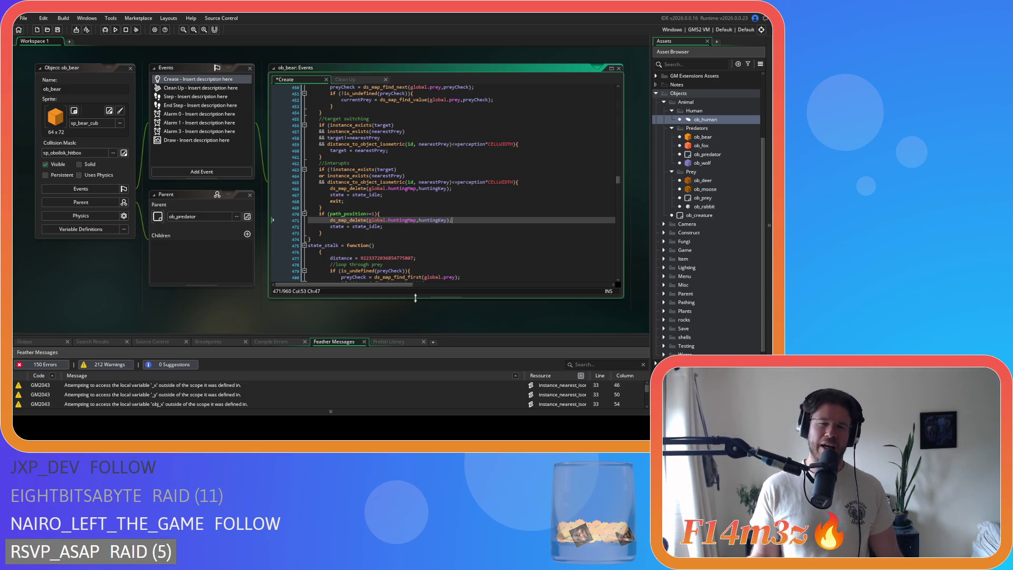
click(460, 225)
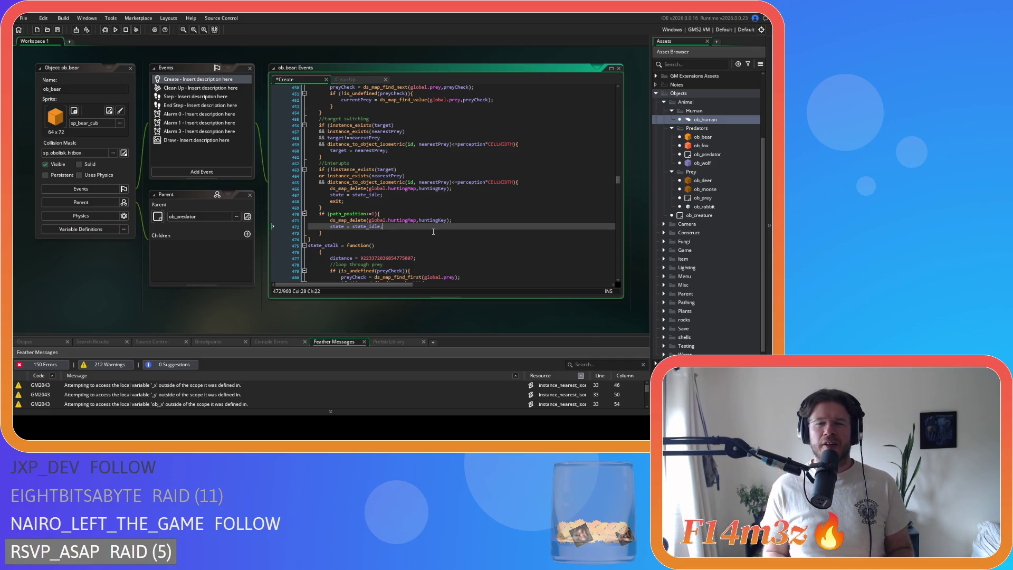
Save ob_bear's Create event with the path_position>=1 and huntingMap deletion edits.
key(ctrl+s)
click(463, 232)
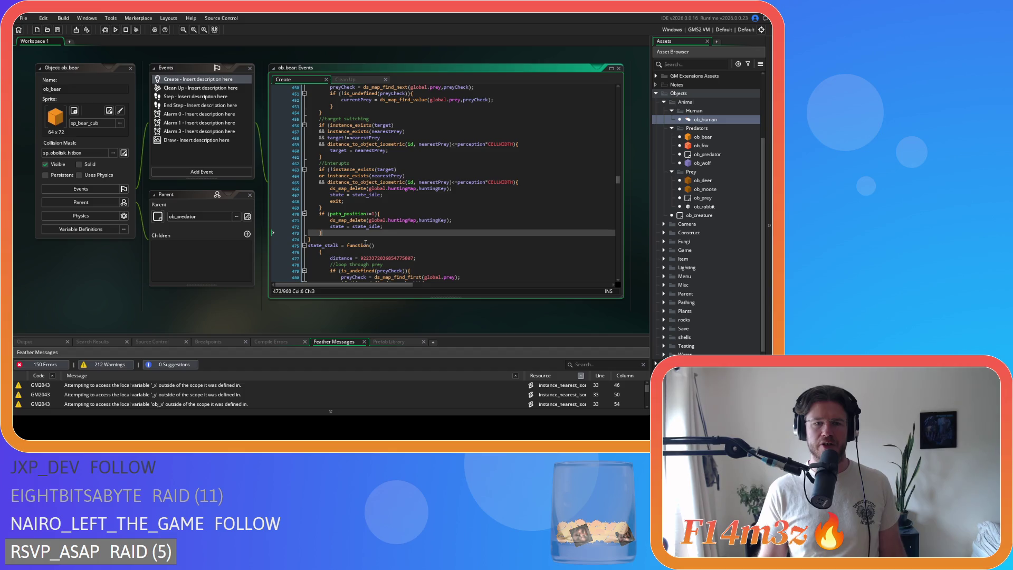
click(303, 251)
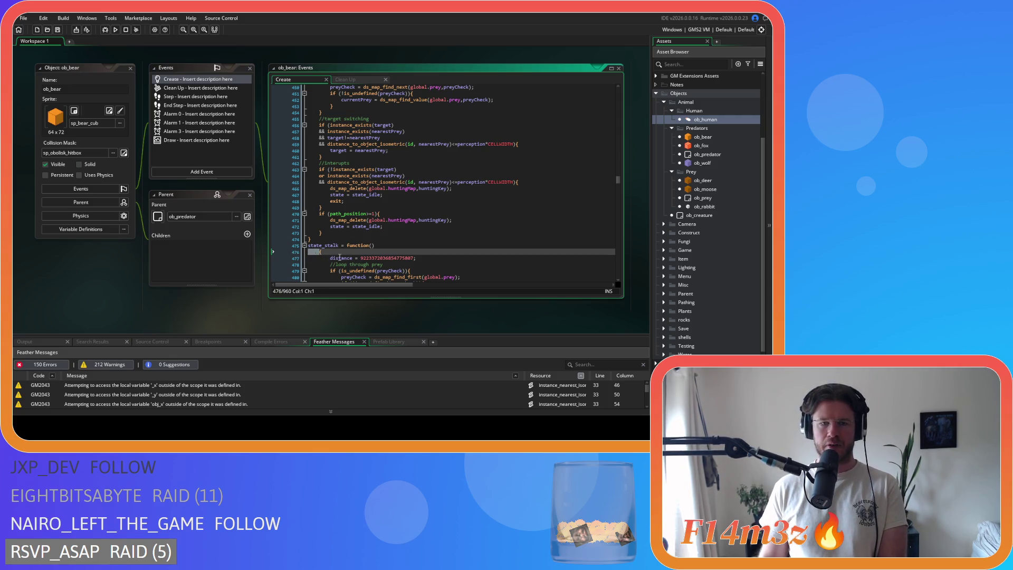
Join state_stalk's opening brace onto its function() line, leaving its body one level less indented.
key(BackSpace)
key(BackSpace)
scroll(338, 243, down, 15)
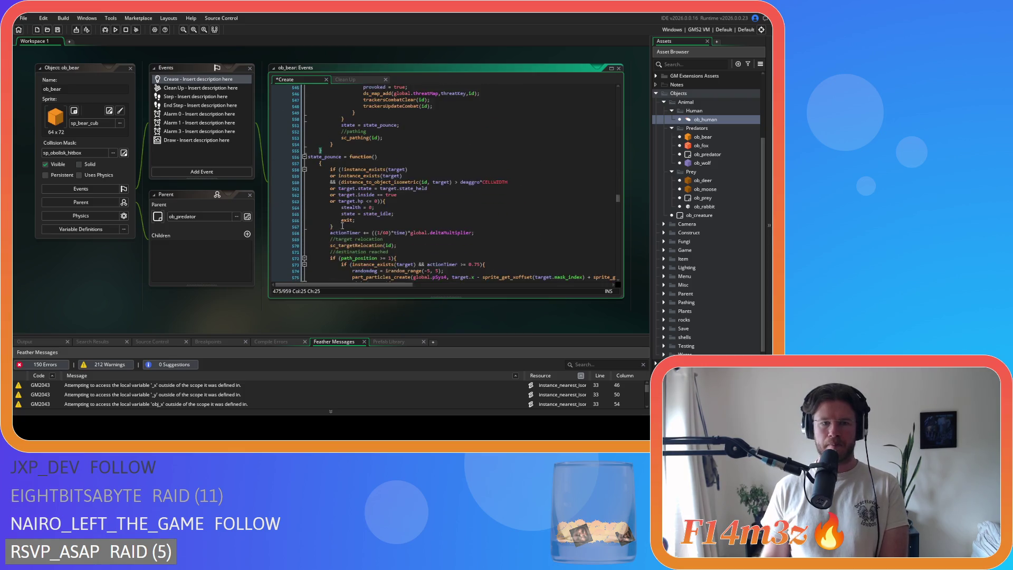
scroll(331, 194, up, 3)
mouse_move(336, 200)
mouse_down()
mouse_move(317, 90)
mouse_move(314, 180)
mouse_up()
click(317, 160)
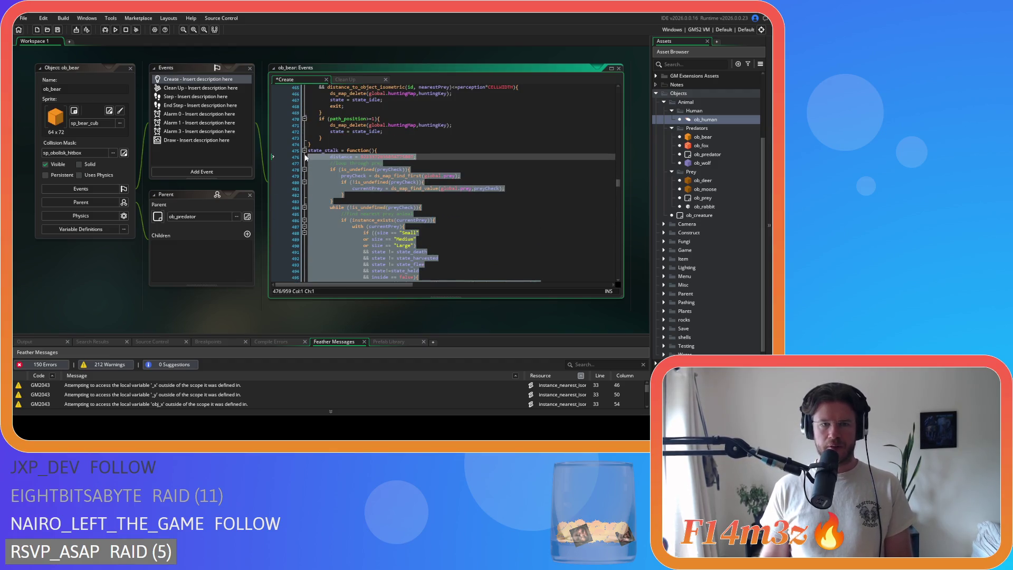
scroll(401, 211, up, 3)
click(401, 182)
scroll(427, 213, up, 20)
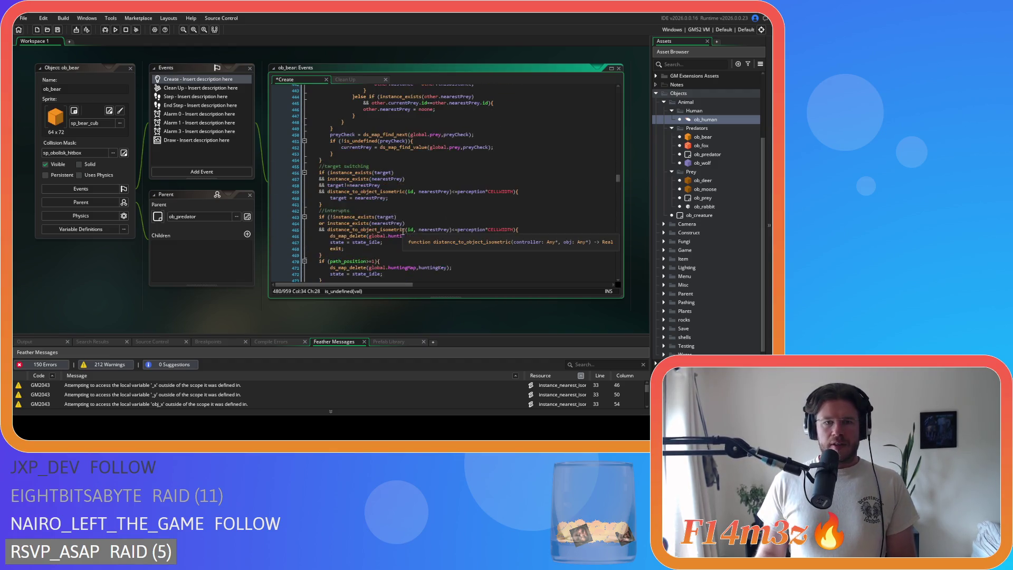
scroll(403, 231, down, 3)
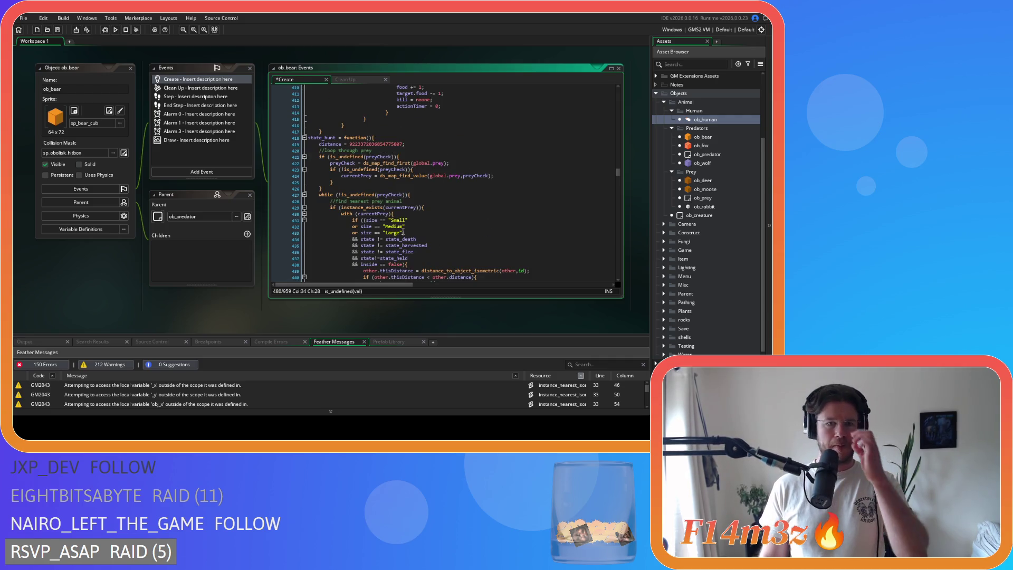
scroll(403, 232, down, 13)
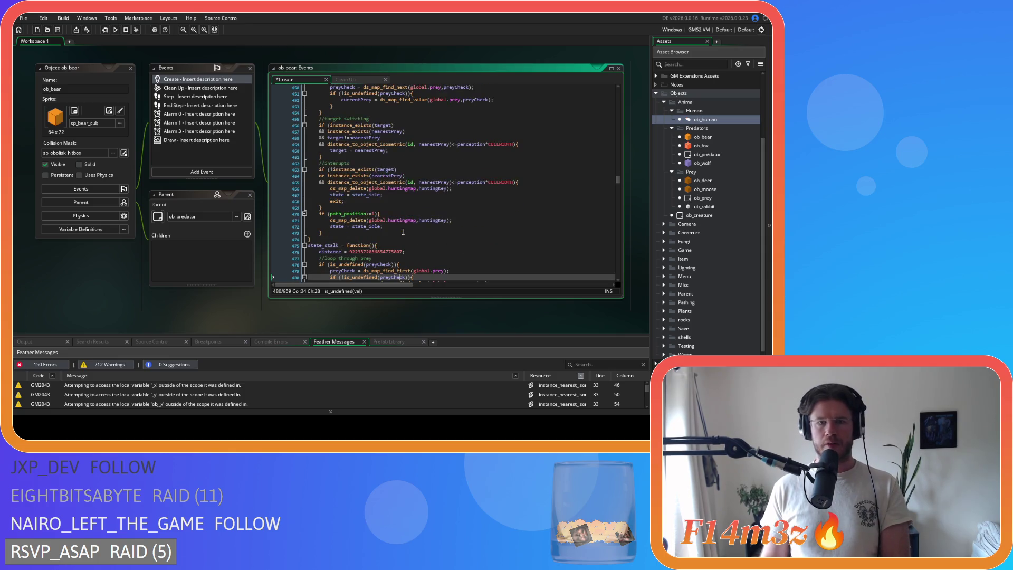
scroll(402, 232, down, 4)
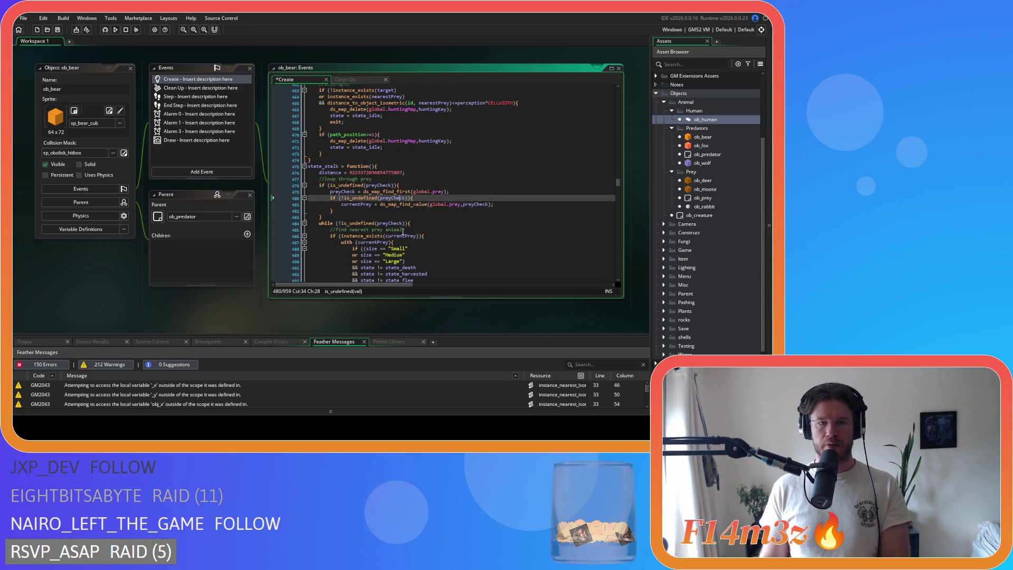
scroll(424, 225, down, 14)
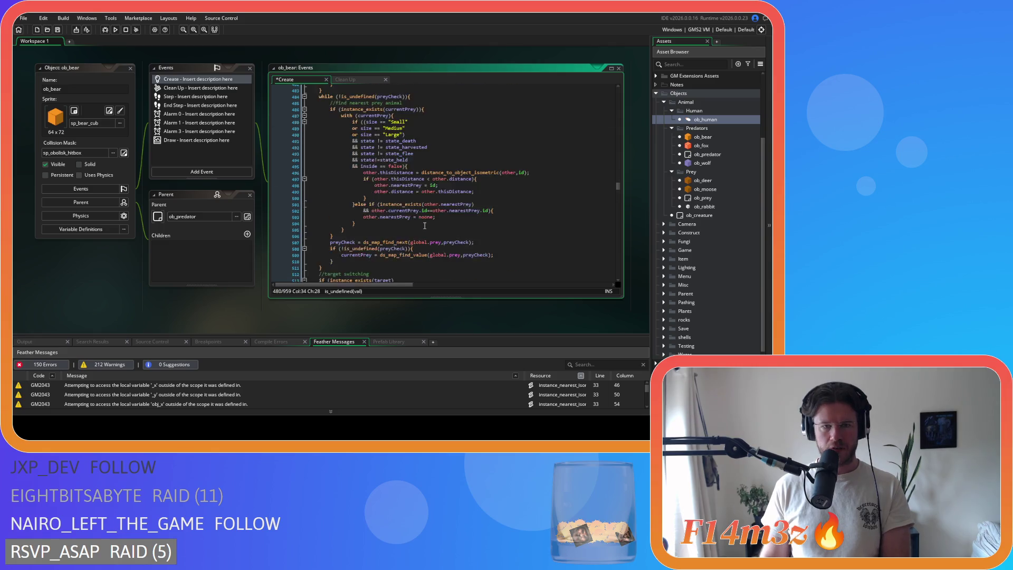
scroll(421, 225, down, 2)
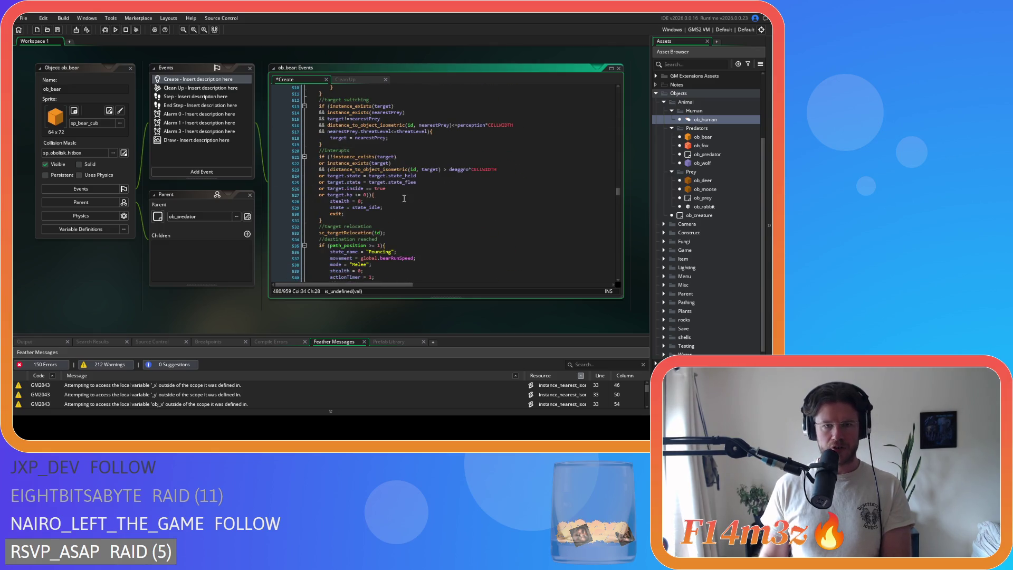
Insert ds_map_delete(global.huntingMap,huntingKey); inside state_stalk's hp<=0 exit block.
click(385, 194)
key(Return)
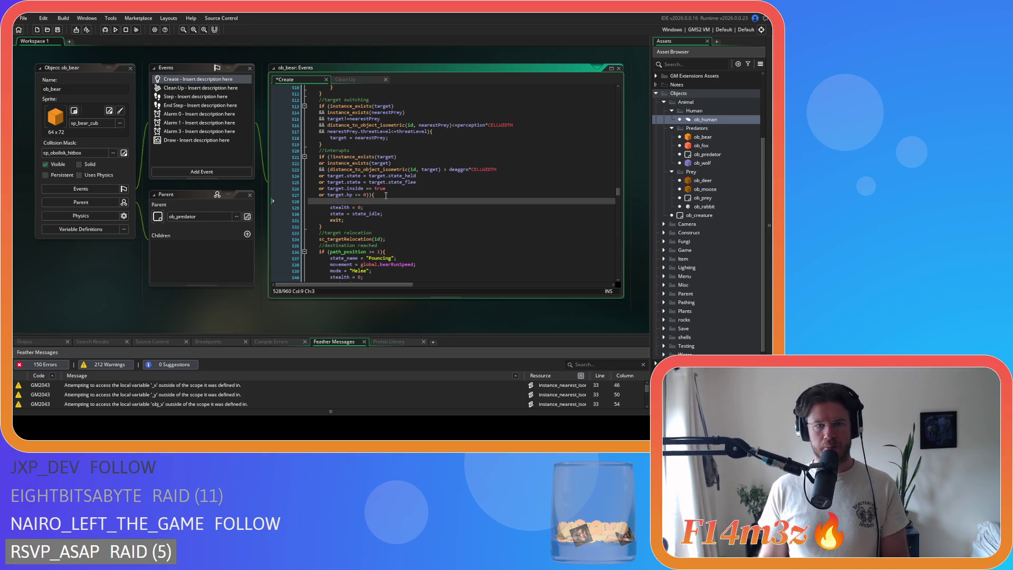
text(ds_map_delete(global.huntingMap,huntingKey);)
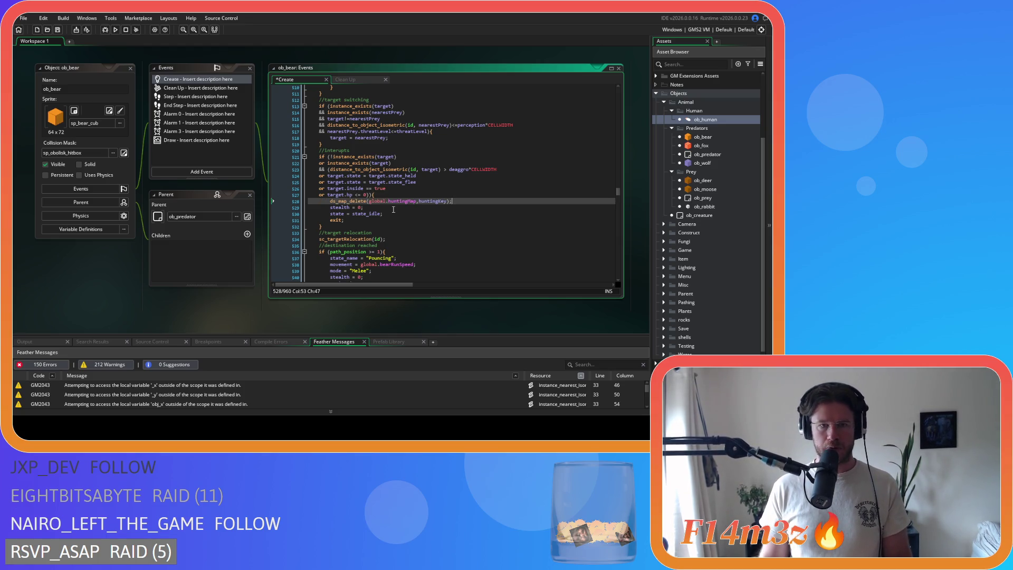
scroll(390, 206, down, 2)
scroll(393, 210, down, 5)
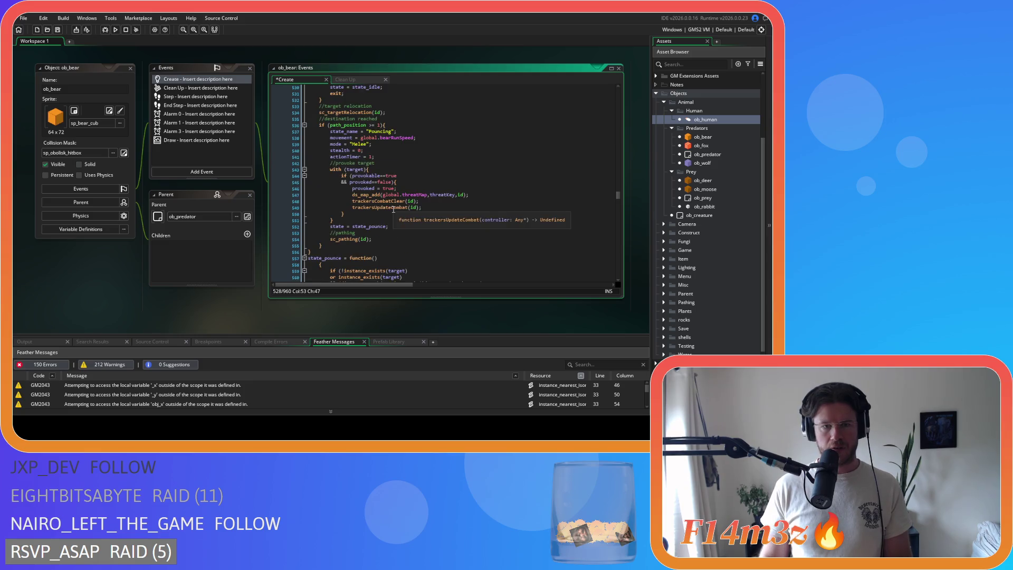
scroll(482, 229, down, 5)
Move state_pounce's opening brace up onto its function declaration line.
click(321, 169)
key(BackSpace)
key(BackSpace)
scroll(353, 207, down, 7)
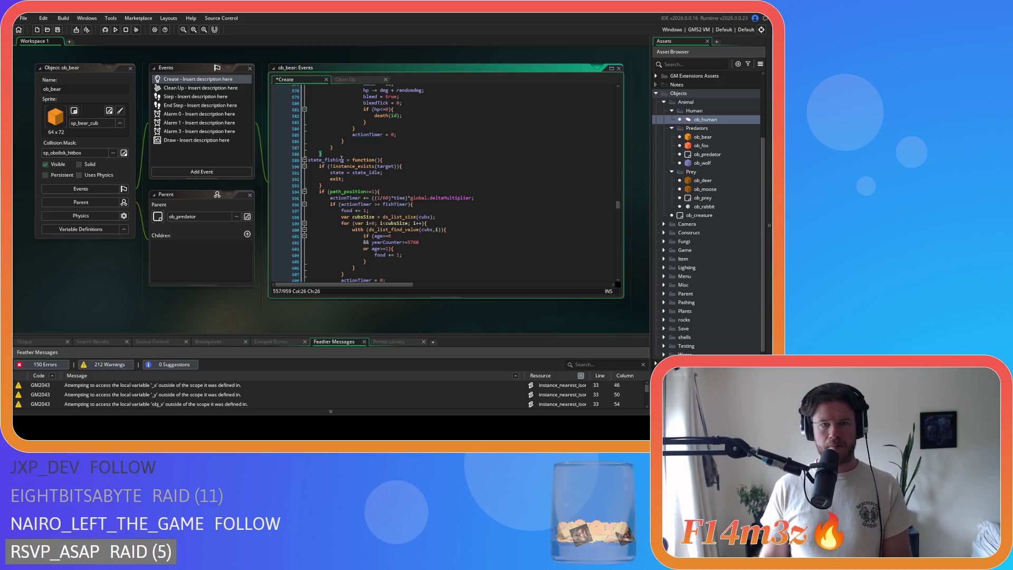
drag(309, 219, 272, 139)
scroll(281, 147, up, 6)
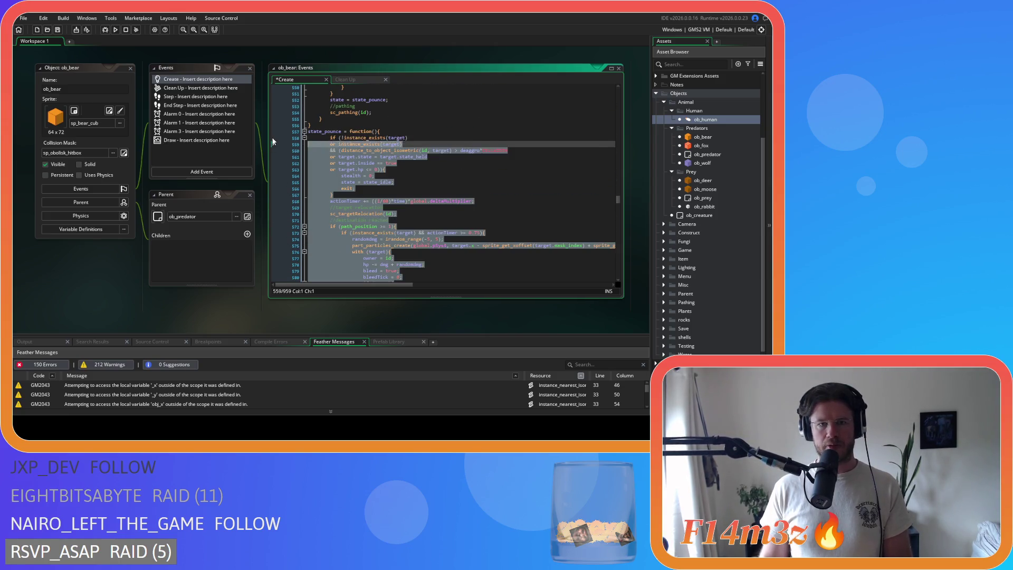
click(412, 182)
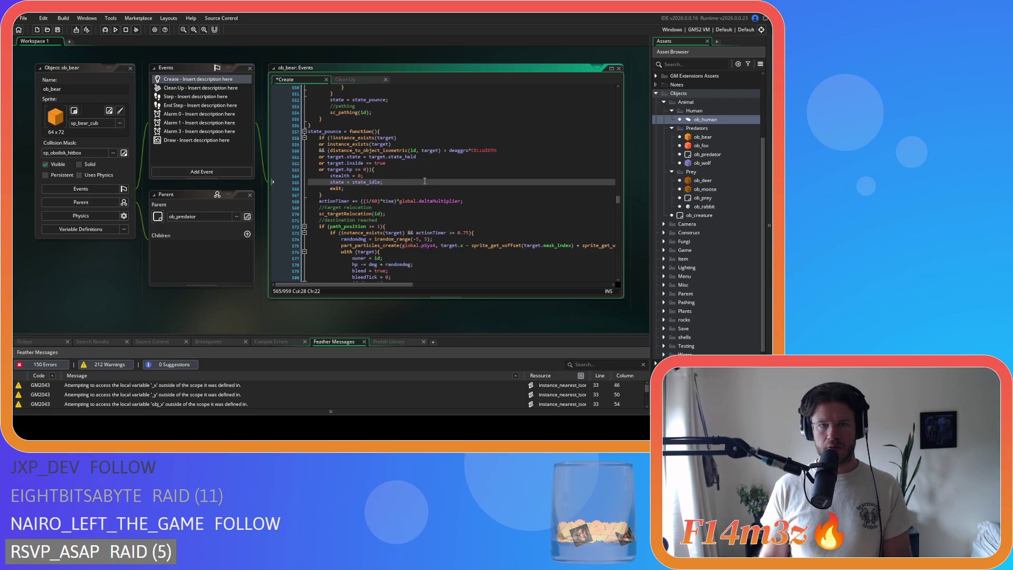
Insert ds_map_delete(global.huntingMap,huntingKey); inside state_pounce's hp<=0 exit block.
click(400, 168)
key(Return)
text(ds_map_delete(global.huntingMap,huntingKey);)
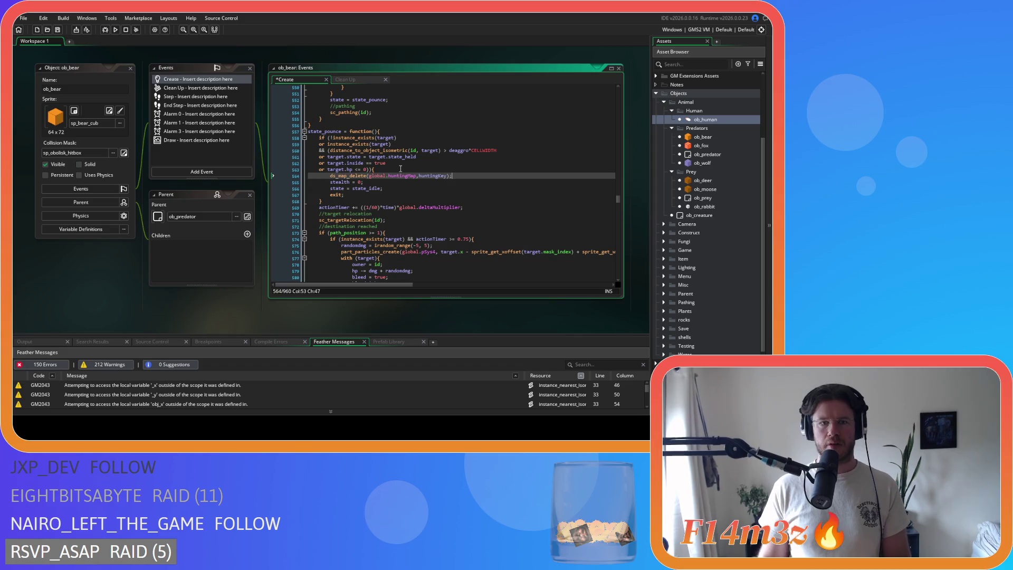
scroll(435, 206, down, 1)
Unspace pounce's comparisons: target.state==target.state_held, target.inside==true, (id,target)>deaggro*CELLWIDTH.
click(351, 154)
key(Delete)
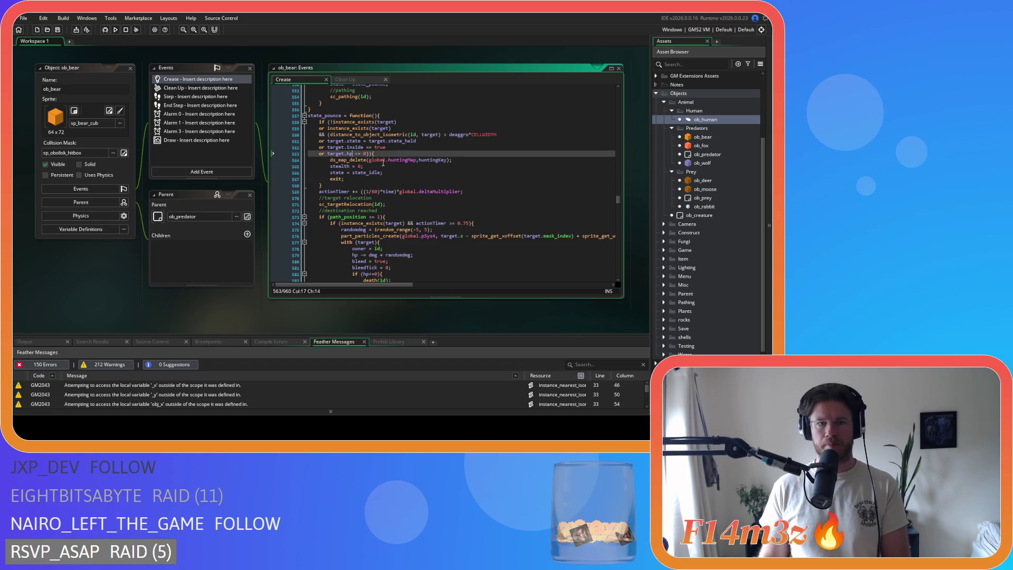
click(362, 148)
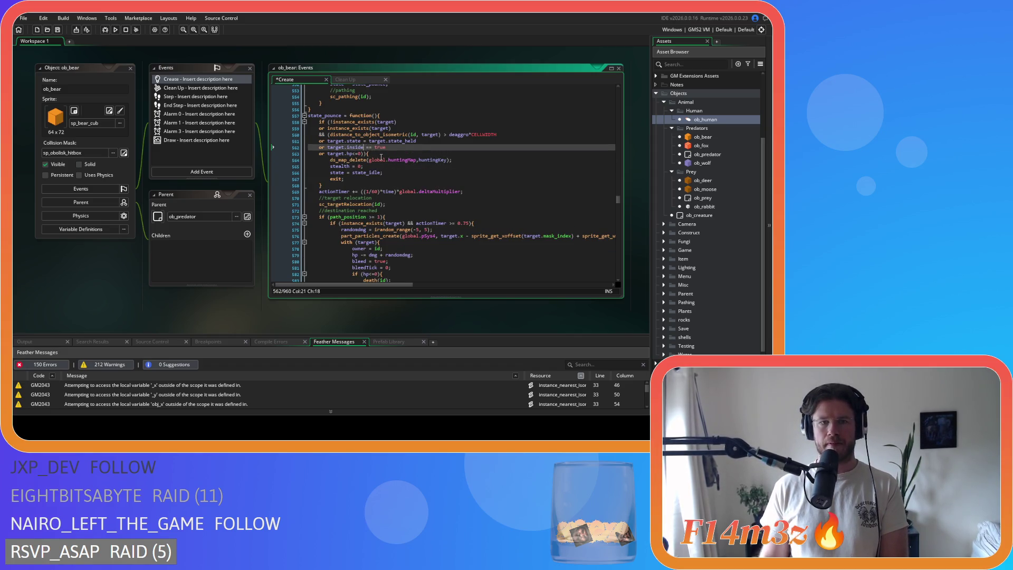
click(365, 141)
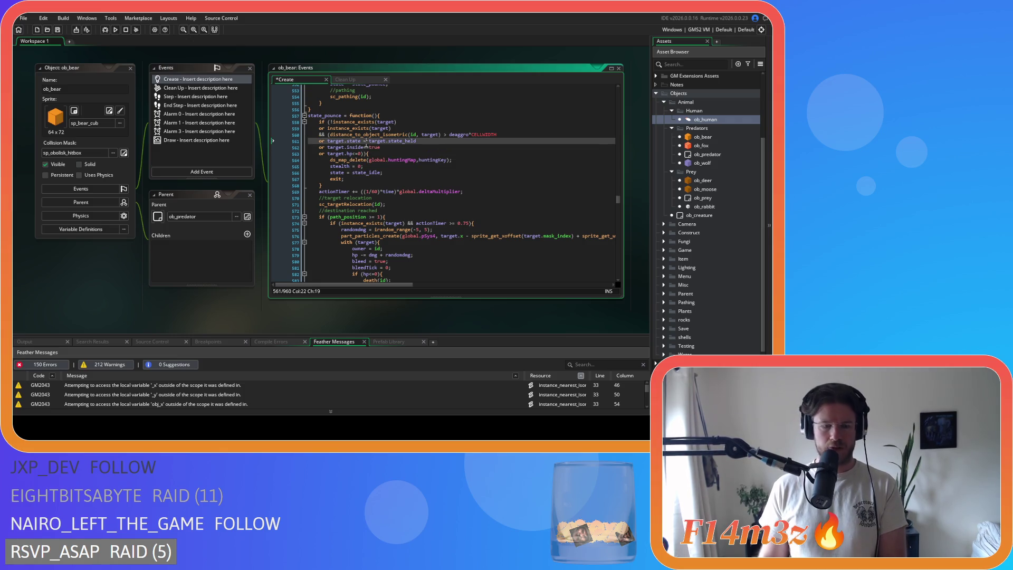
text(=)
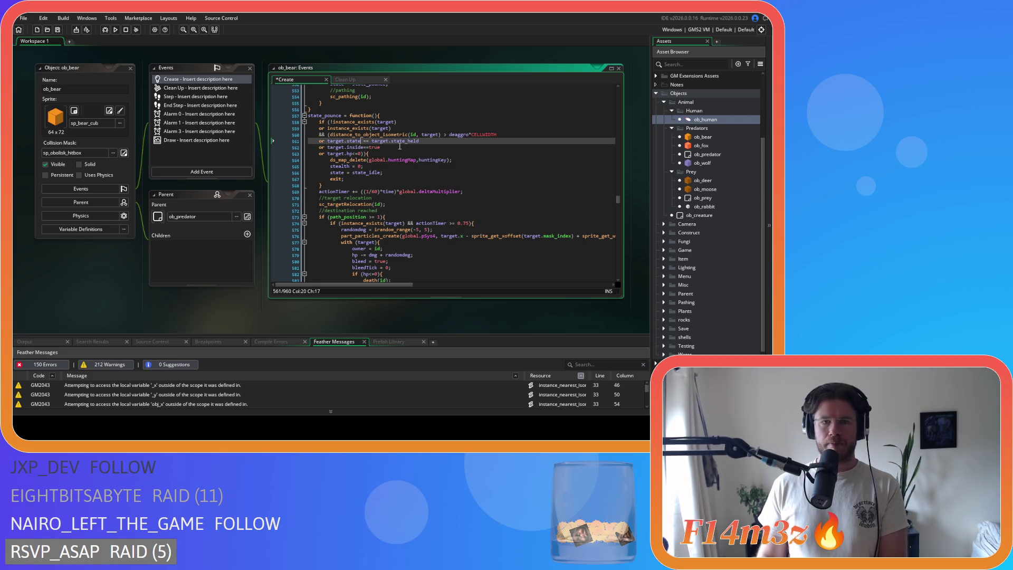
key(Delete)
key(Right)
key(Right)
key(Delete)
click(419, 135)
key(Delete)
click(438, 134)
key(Delete)
key(Right)
key(Delete)
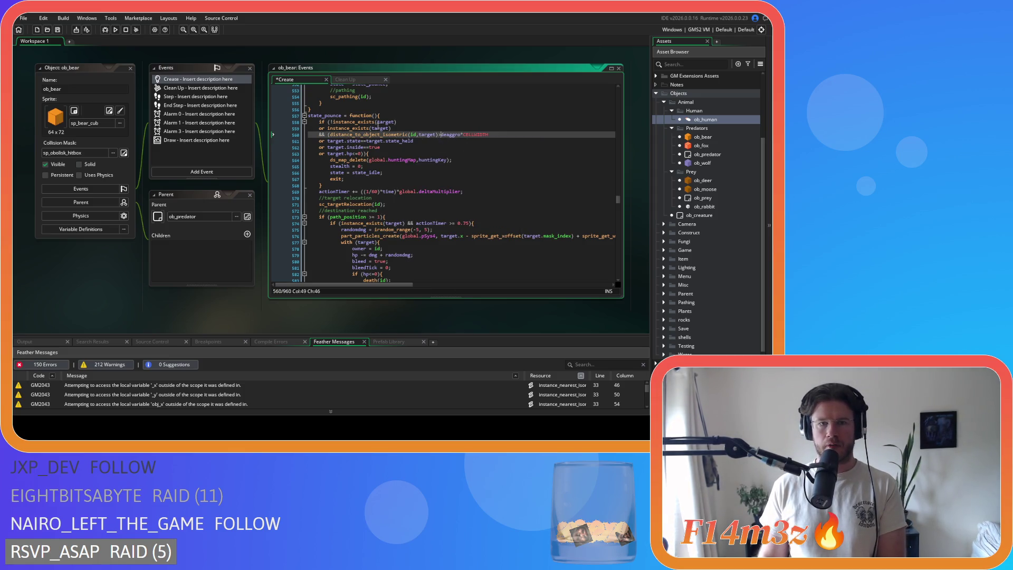
Save the Create event code after the state_pounce edits.
key(ctrl+s)
scroll(437, 212, up, 10)
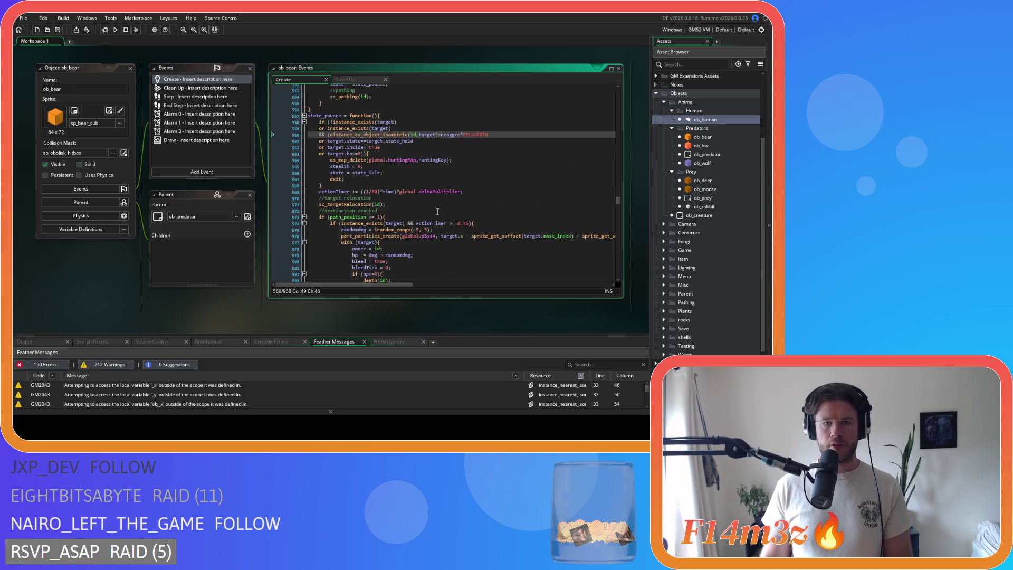
scroll(436, 210, up, 20)
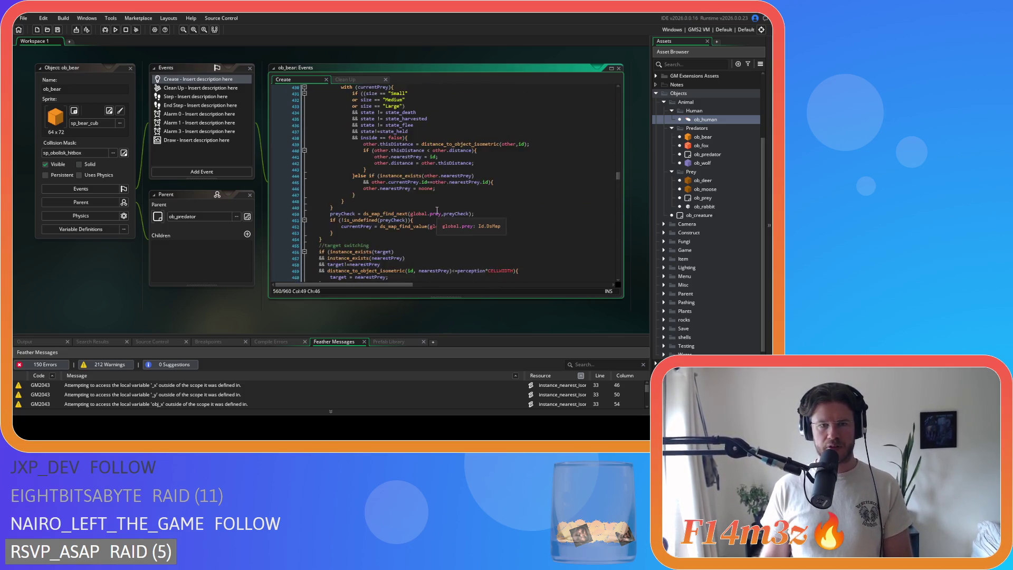
scroll(437, 210, up, 4)
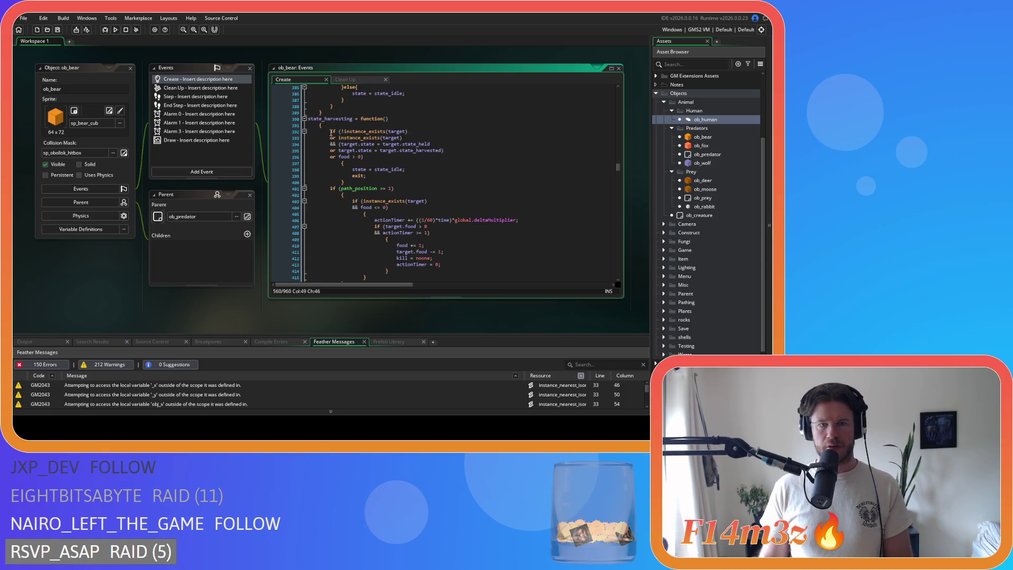
Join state_harvesting's braces onto their lines and outdent its body and exit block.
click(390, 118)
key(Delete)
scroll(334, 192, down, 4)
drag(334, 192, 285, 125)
key(shift+Tab)
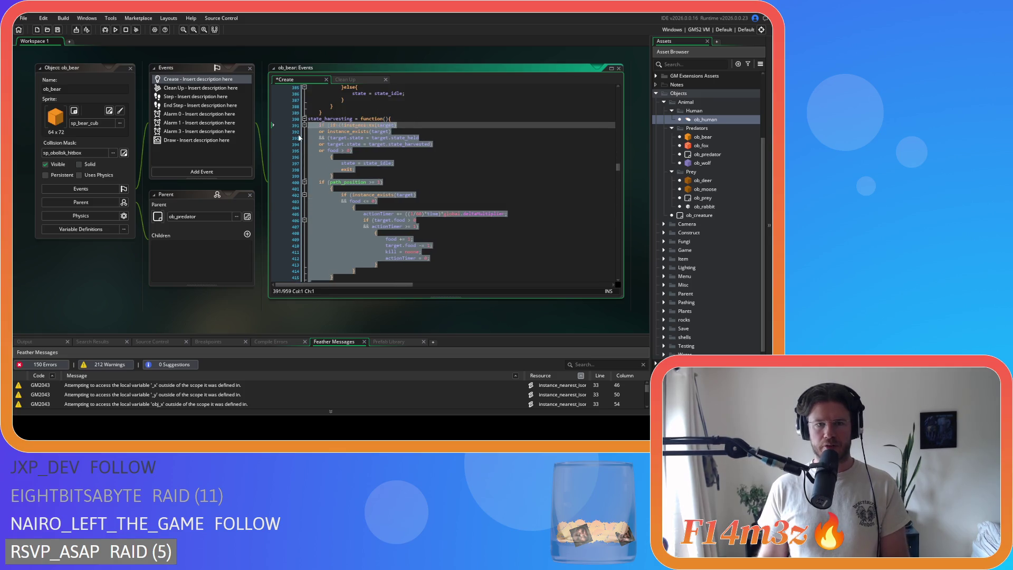
click(328, 157)
key(BackSpace)
click(330, 168)
drag(331, 168, 311, 155)
key(shift+Tab)
Tighten the held-state ==, harvested-state == and food>0 comparisons in state_harvesting.
click(364, 138)
text(=)
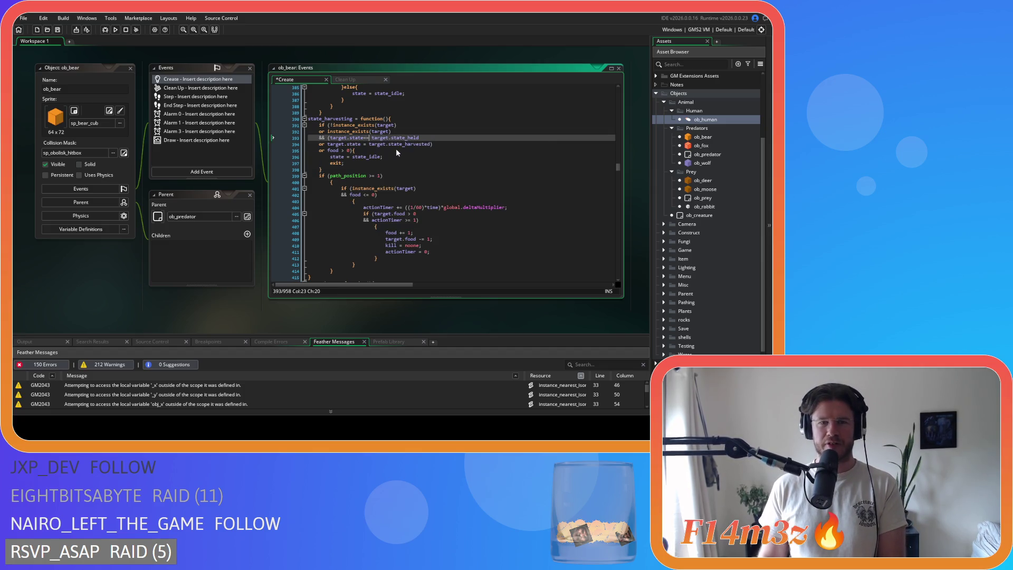
click(363, 144)
key(BackSpace)
key(BackSpace)
text(=)
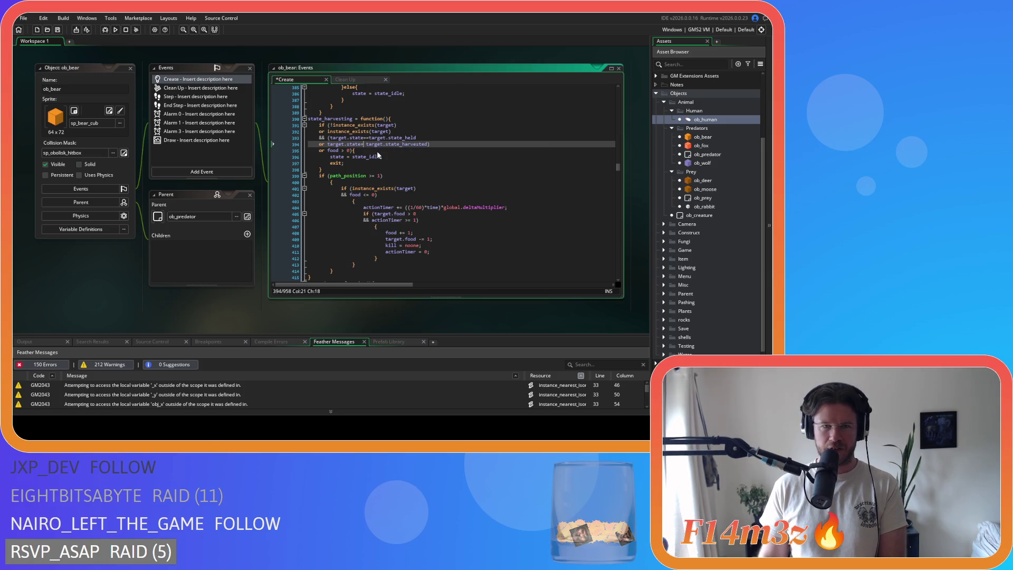
text(=)
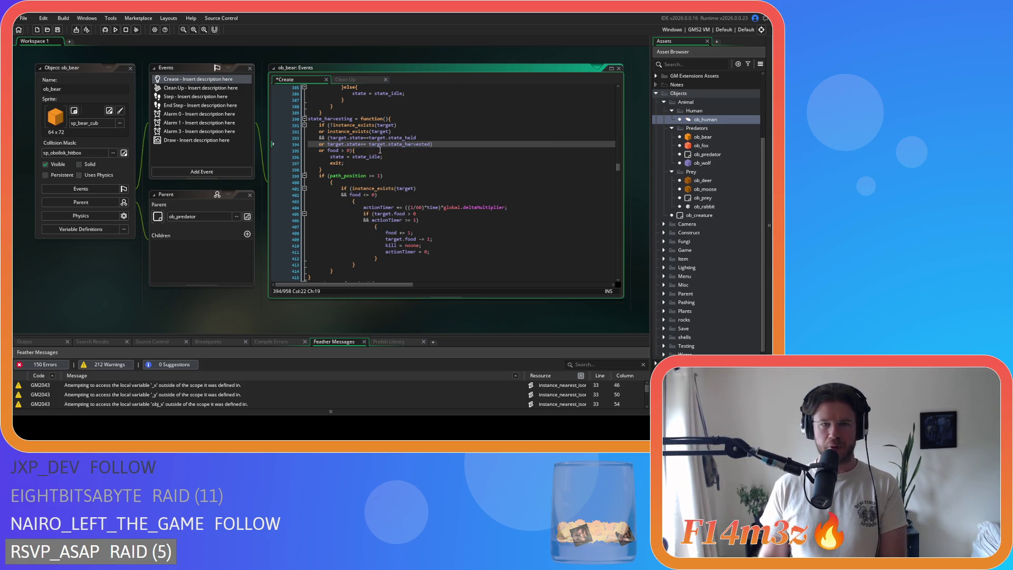
key(Delete)
click(378, 151)
key(Left)
key(Left)
key(Left)
key(BackSpace)
key(BackSpace)
text(>)
key(Delete)
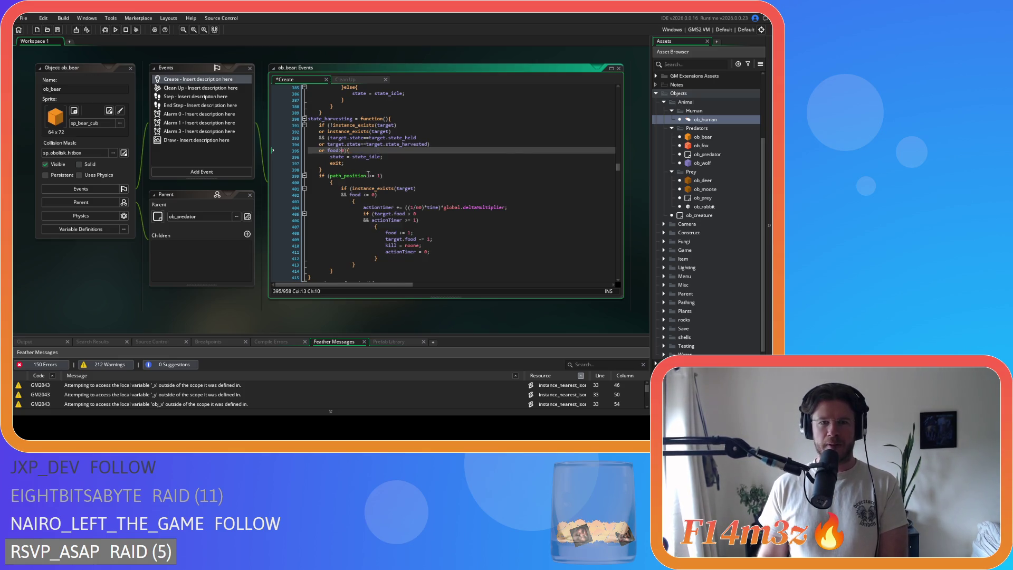
Pull up the path_position brace, unindent the nested food block, and tidy it to food<=0 with joined brace.
click(367, 175)
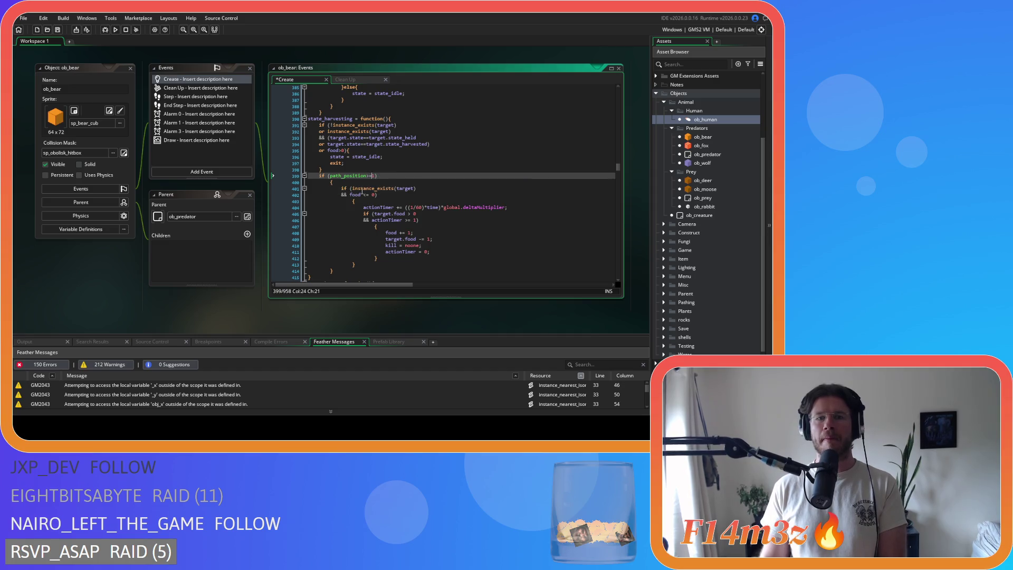
key(Delete)
mouse_move(334, 264)
mouse_down()
mouse_move(275, 209)
mouse_move(275, 182)
mouse_up()
key(shift+Tab)
click(352, 189)
key(Delete)
key(Right)
key(Right)
key(Delete)
key(Down)
key(shift+Home)
key(BackSpace)
key(BackSpace)
Unindent the actionTimer block and inner feeding lines, joining the brace onto the actionTimer >= 1 line.
mouse_move(346, 251)
mouse_down()
mouse_move(317, 248)
mouse_move(257, 196)
mouse_up()
key(shift+Tab)
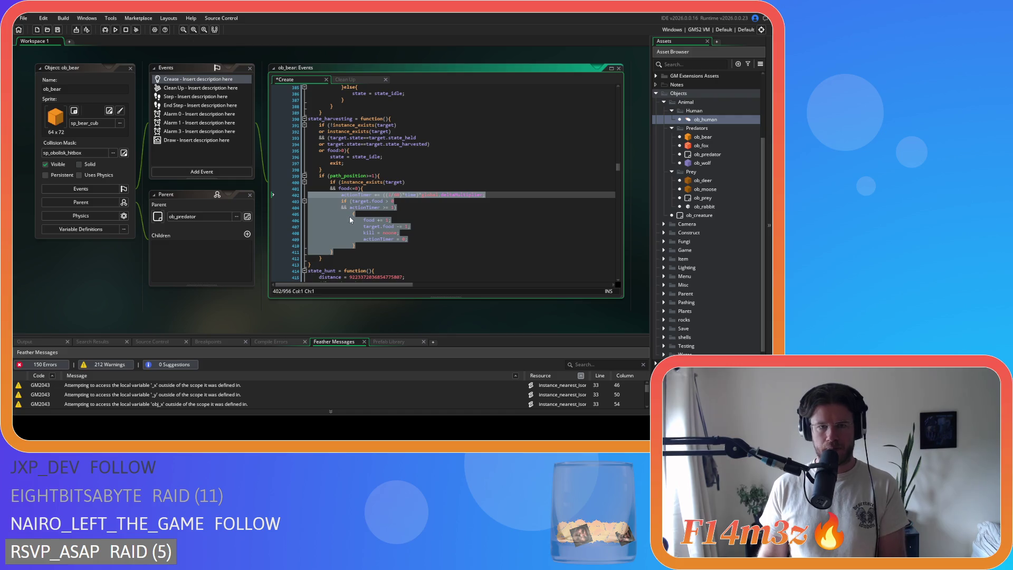
click(353, 214)
key(shift+Home)
key(BackSpace)
key(BackSpace)
drag(363, 238, 308, 214)
key(shift+Tab)
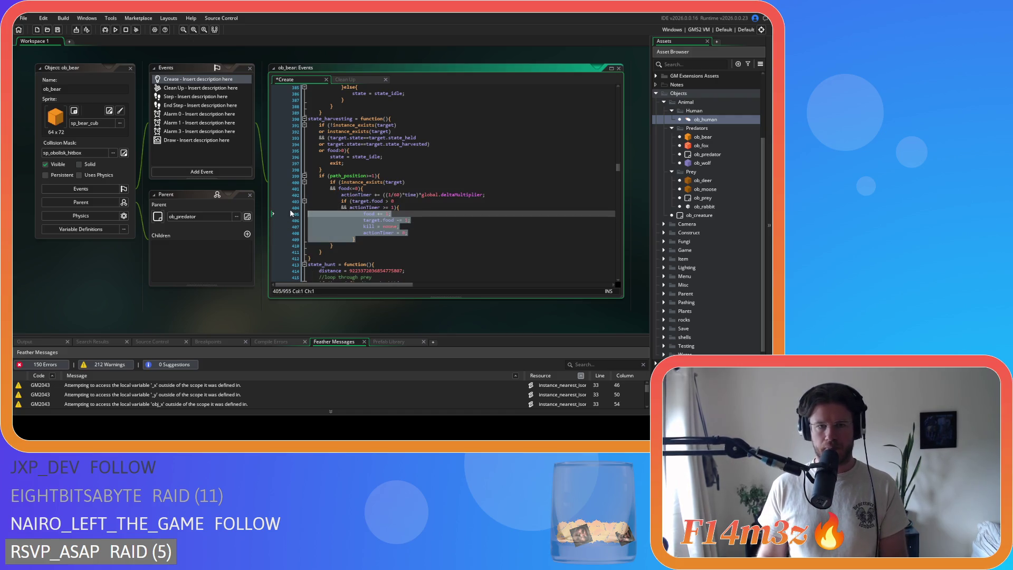
Remove the spaces around the comparison operators in the inner food check.
click(383, 201)
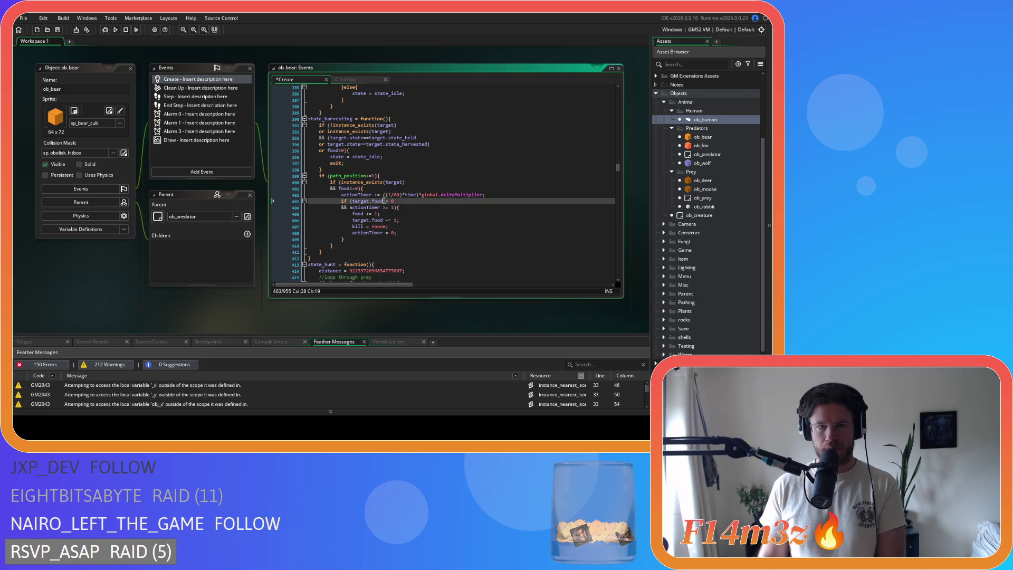
key(Delete)
key(Down)
key(Left)
key(BackSpace)
key(Right)
key(Right)
key(Delete)
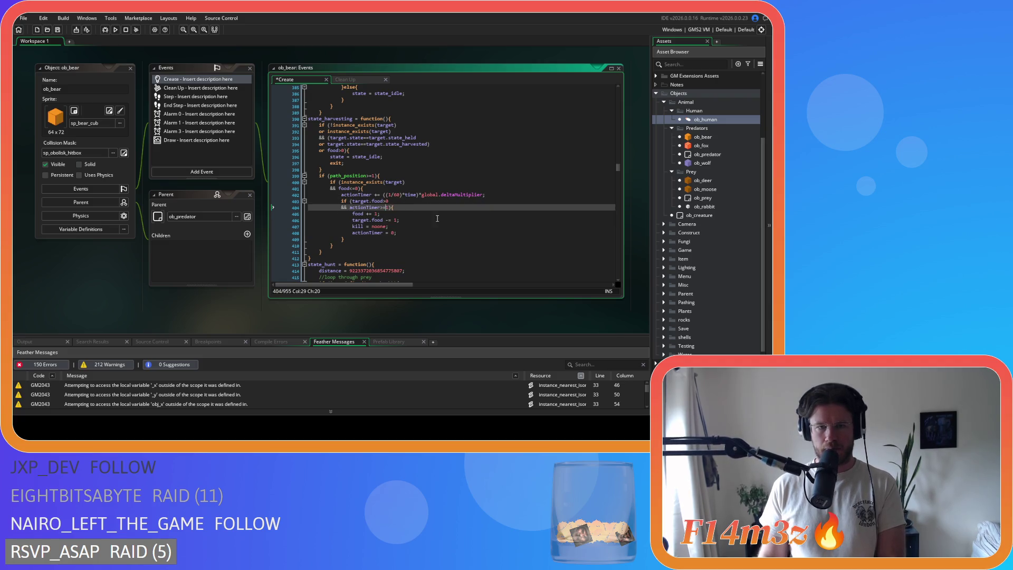
Insert ds_map_delete(global.huntingMap,huntingKey); in the harvesting exit branch before idle, and save.
click(358, 151)
key(Return)
text(ds_map_delete(global.huntingMap,huntingKey);)
key(ctrl+s)
scroll(427, 183, down, 3)
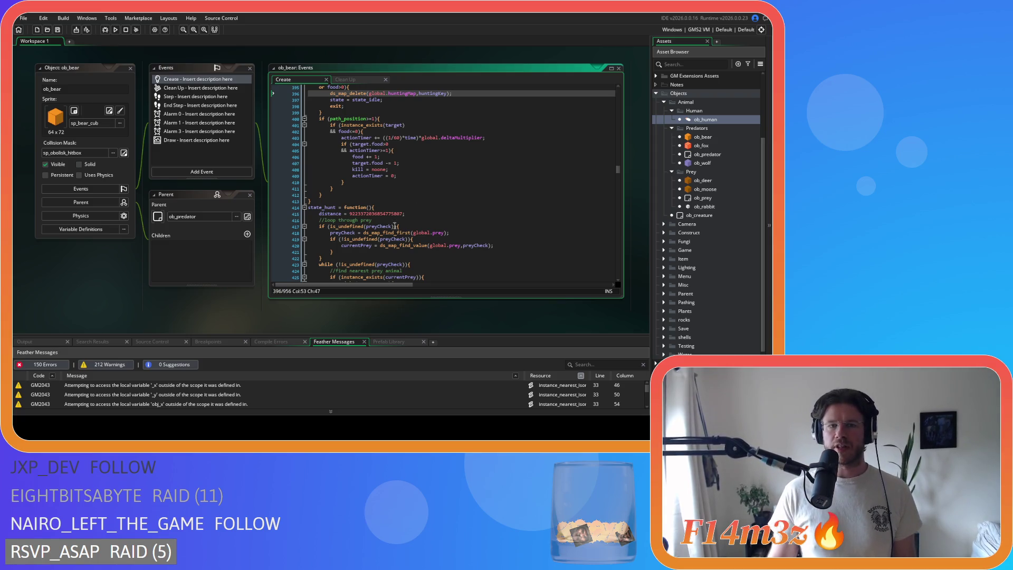
scroll(396, 226, up, 3)
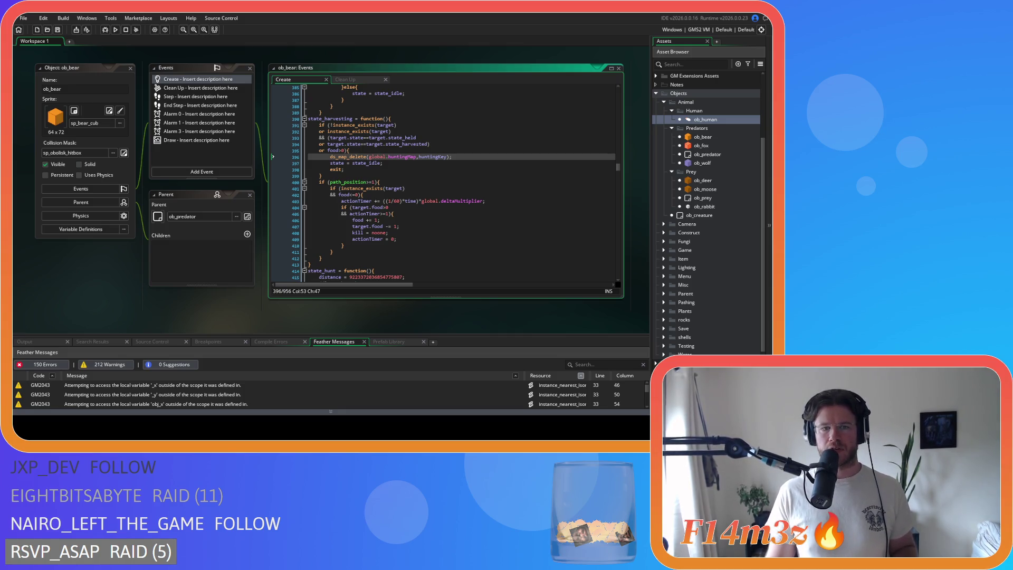
click(454, 188)
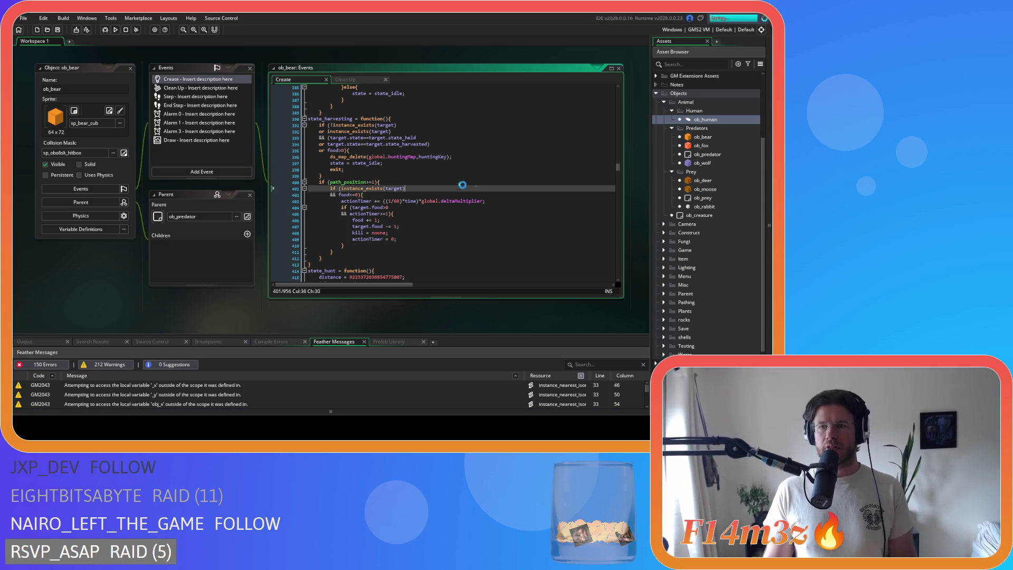
Open ob_fox's Create event code and search it for state_attack.
double_click(715, 145)
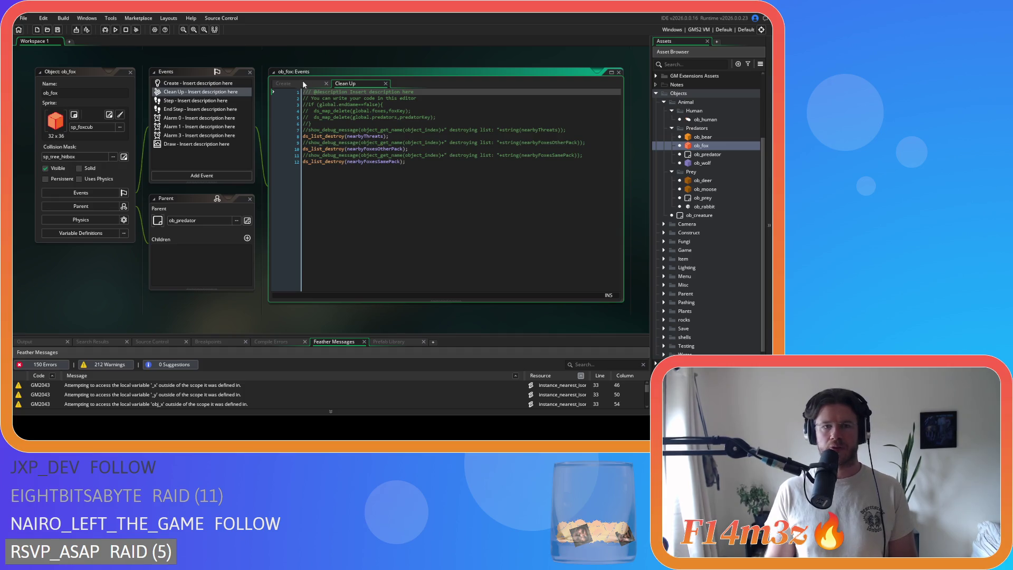
click(302, 80)
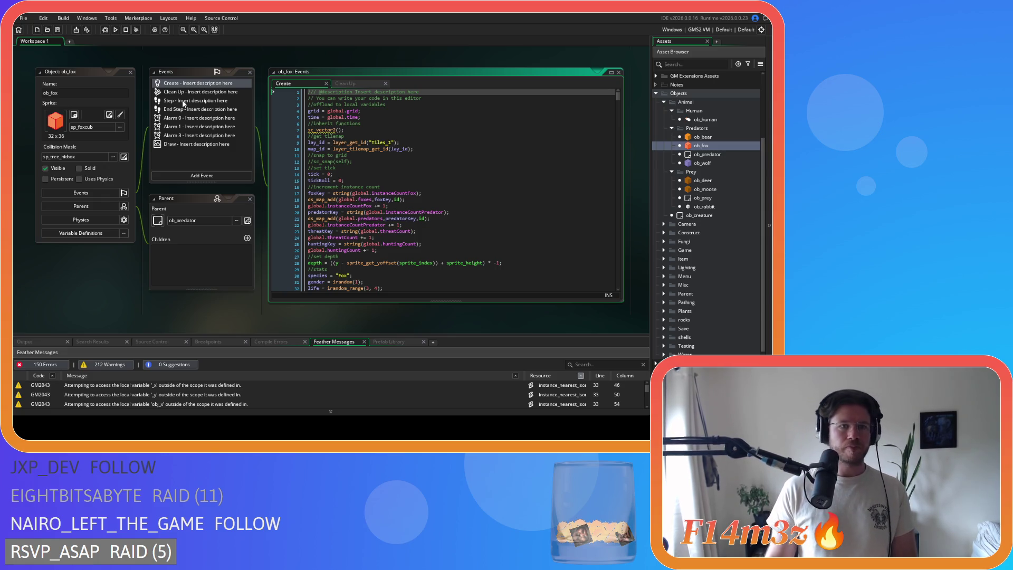
click(184, 100)
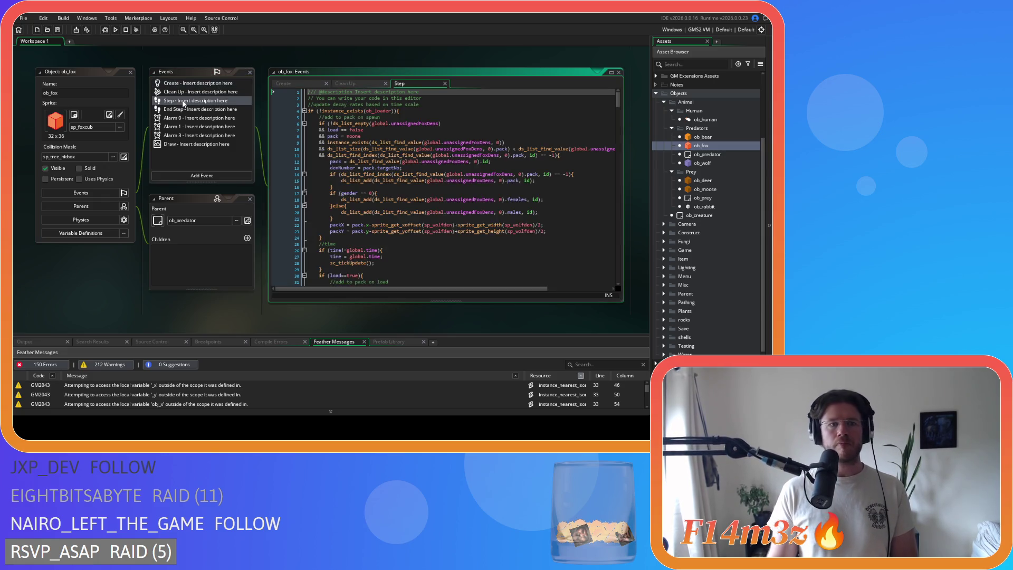
click(315, 84)
key(ctrl+f)
text(state)
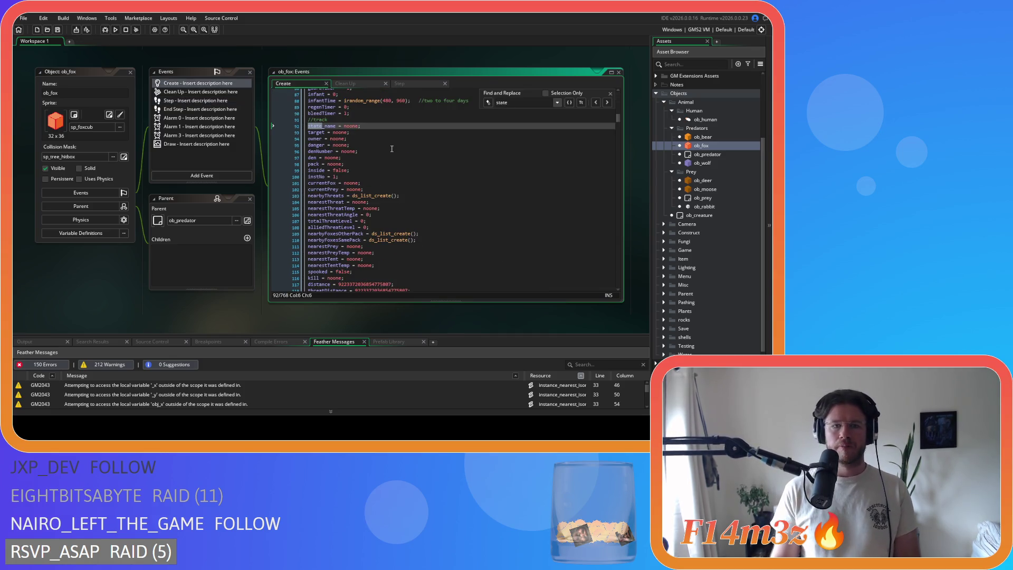
text(_attack)
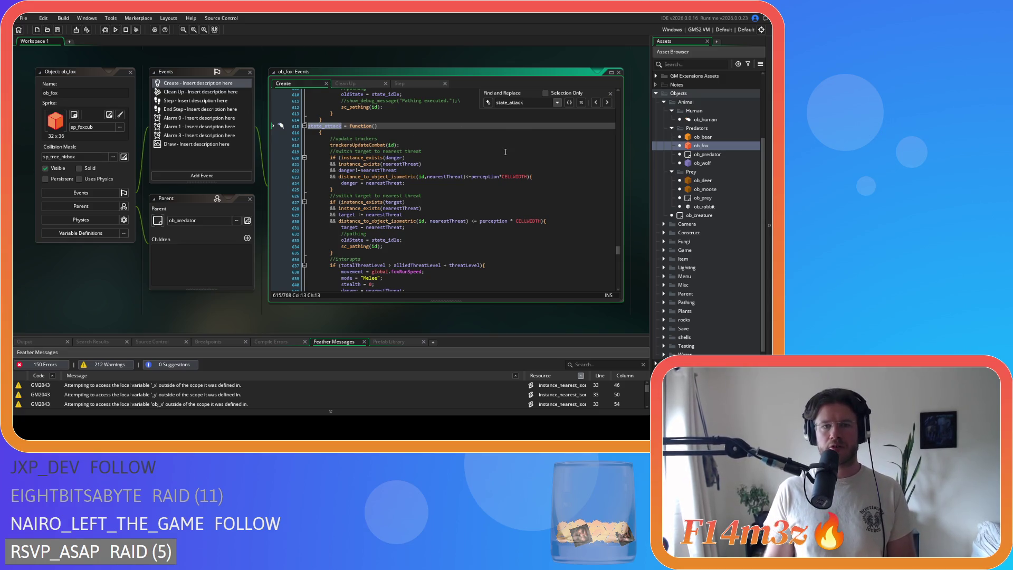
Join state_attack's opening brace onto its line and unindent its body one level.
key(End)
key(Delete)
scroll(361, 185, down, 5)
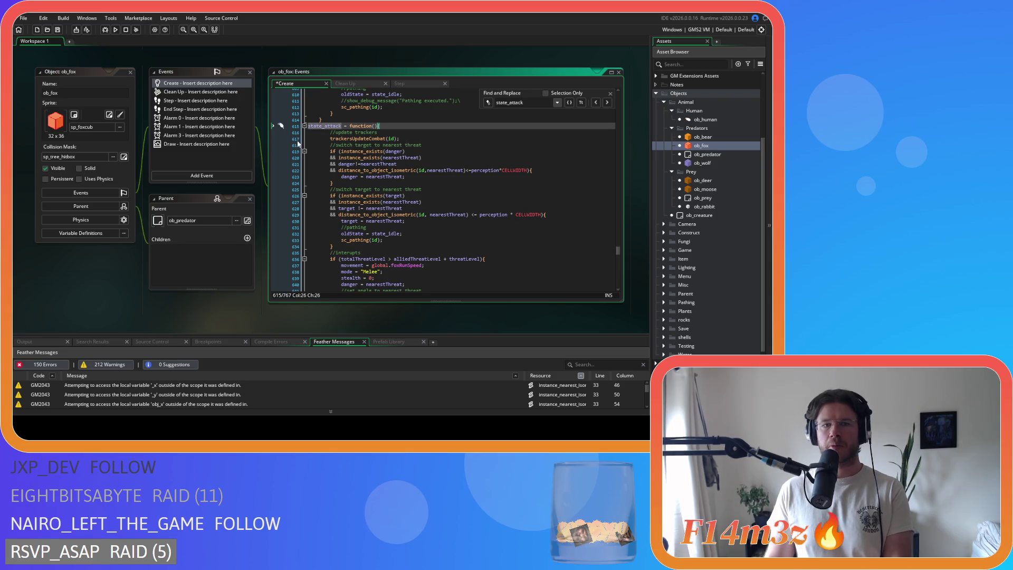
scroll(362, 186, down, 5)
mouse_move(370, 280)
mouse_down()
mouse_move(323, 159)
mouse_move(305, 152)
mouse_up()
scroll(321, 156, up, 10)
key(shift+Tab)
click(417, 193)
Add ds_map_delete(global.huntingMap,huntingKey); in state_attack's exit branch and save.
scroll(417, 197, down, 3)
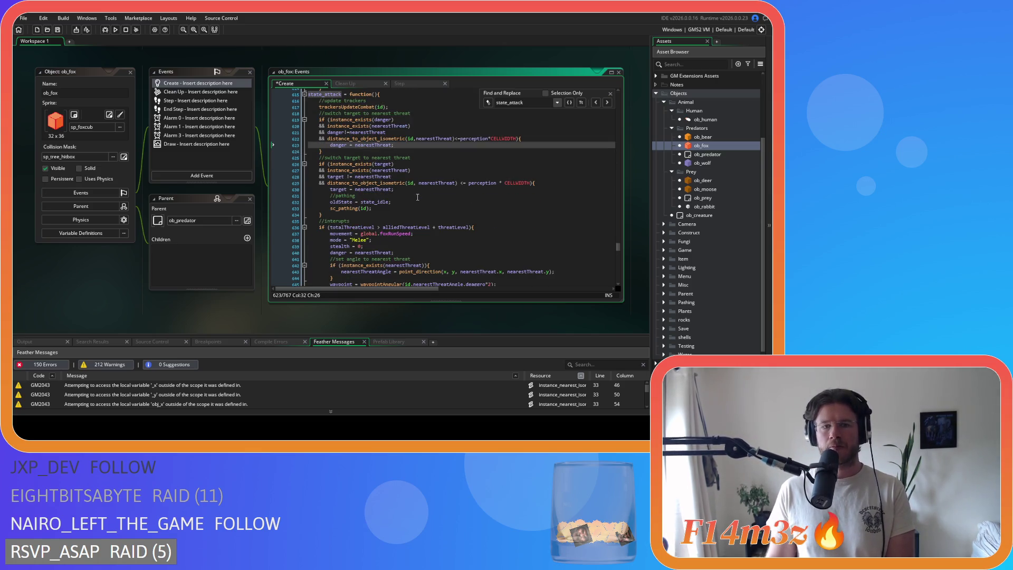
scroll(411, 197, down, 4)
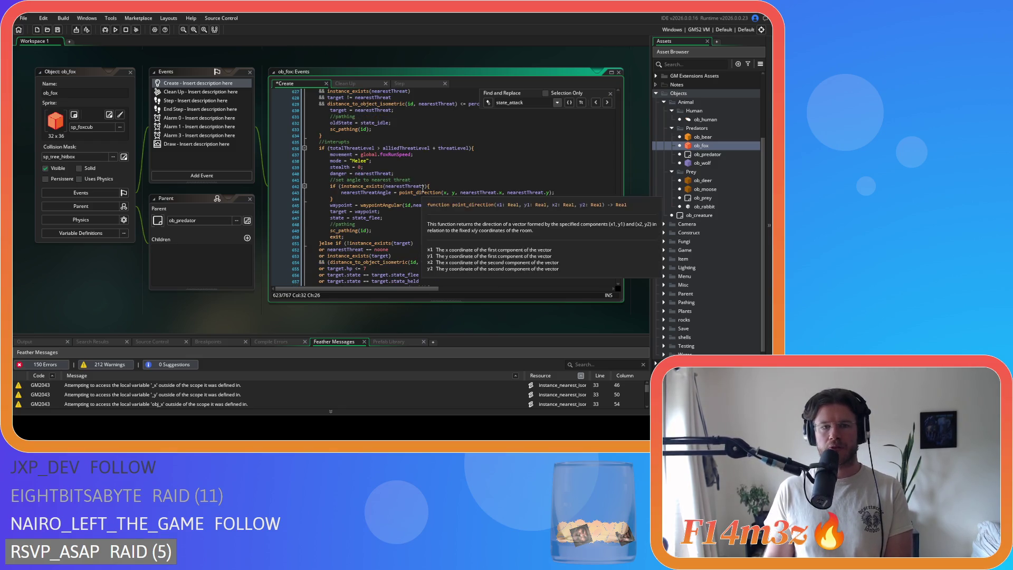
click(483, 148)
key(Return)
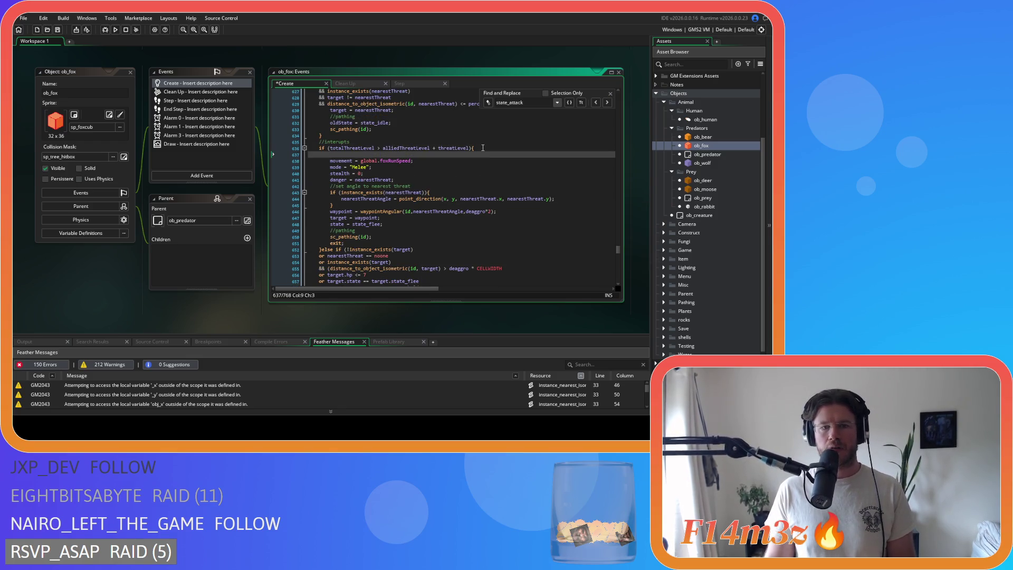
scroll(483, 150, down, 4)
click(450, 216)
key(Return)
text(ds_map_delete(global.huntingMap,huntingKey);)
key(ctrl+s)
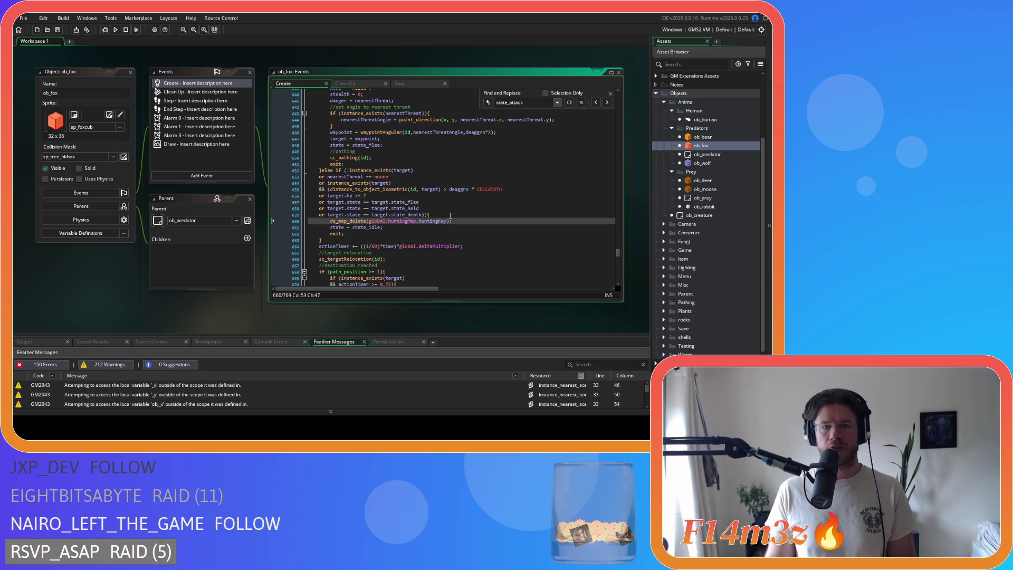
Tighten the path check to path_position>=1 and join state_reposition's brace onto its line.
scroll(450, 215, down, 4)
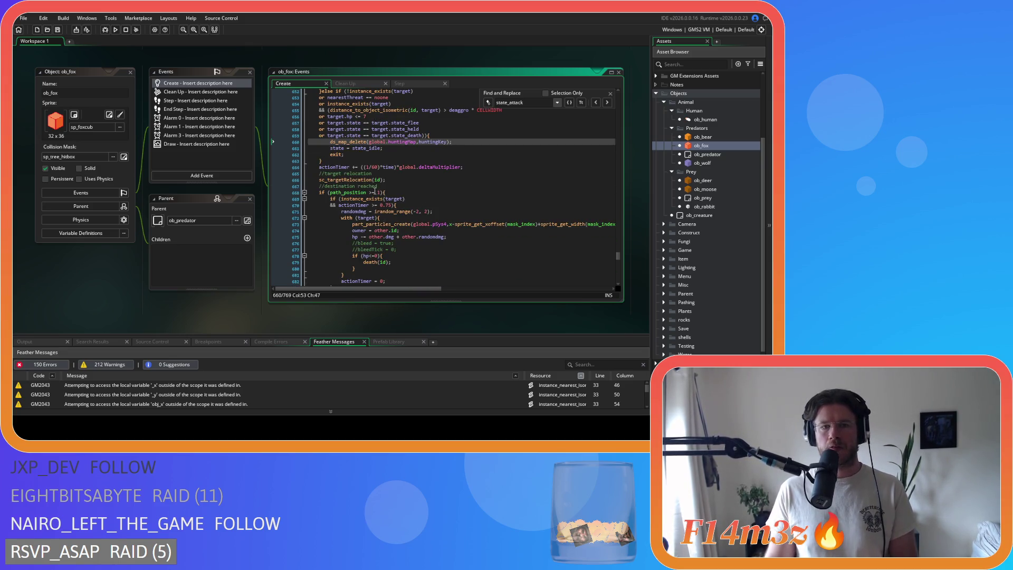
click(371, 192)
key(BackSpace)
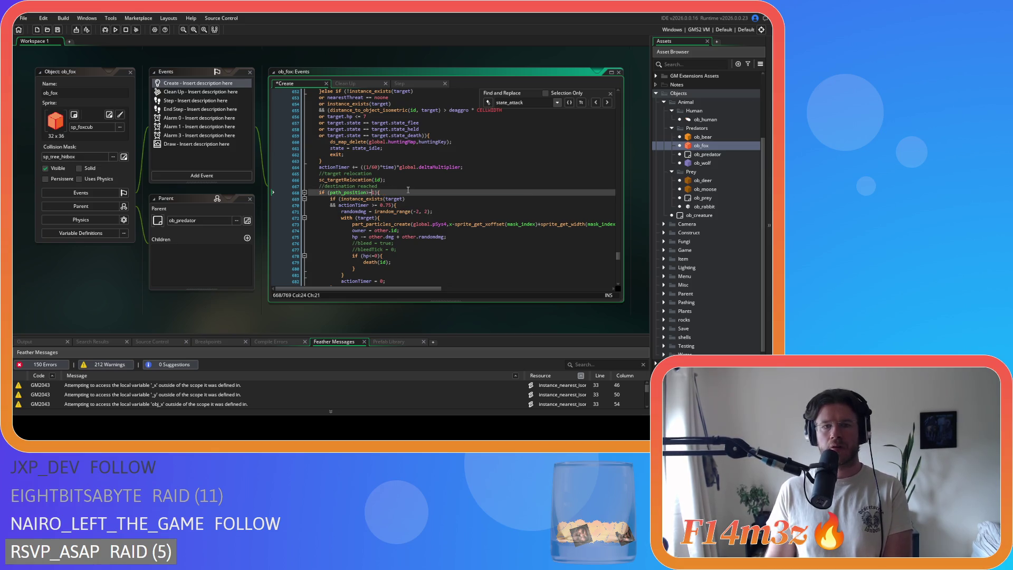
scroll(420, 189, down, 3)
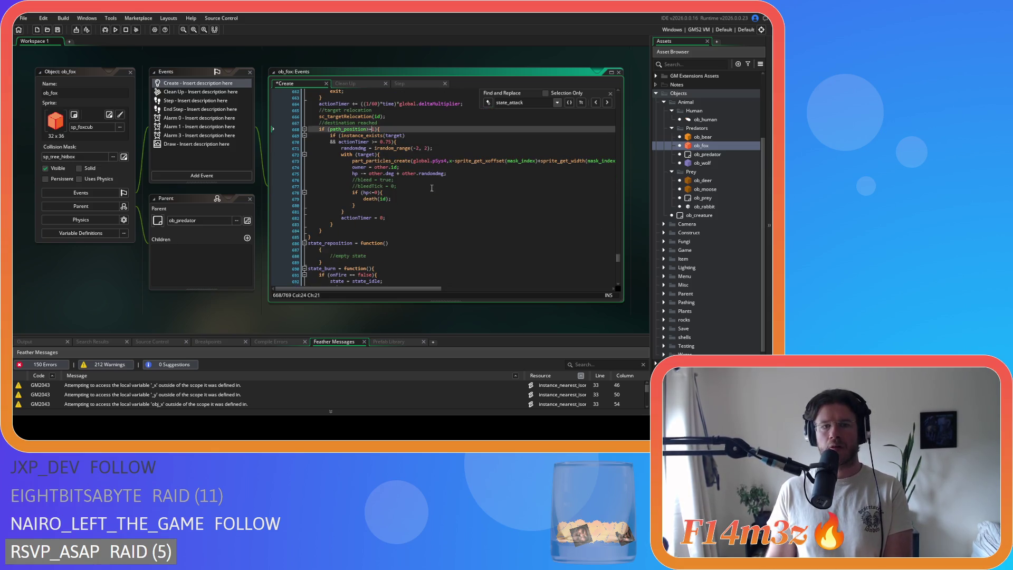
scroll(432, 188, down, 3)
click(318, 202)
key(BackSpace)
key(BackSpace)
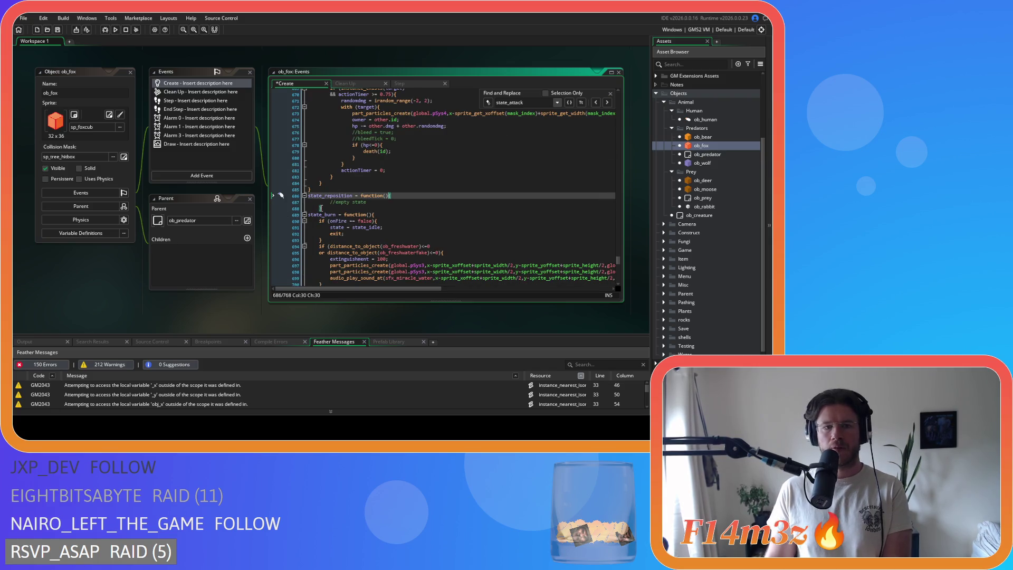
click(317, 206)
drag(317, 207, 308, 202)
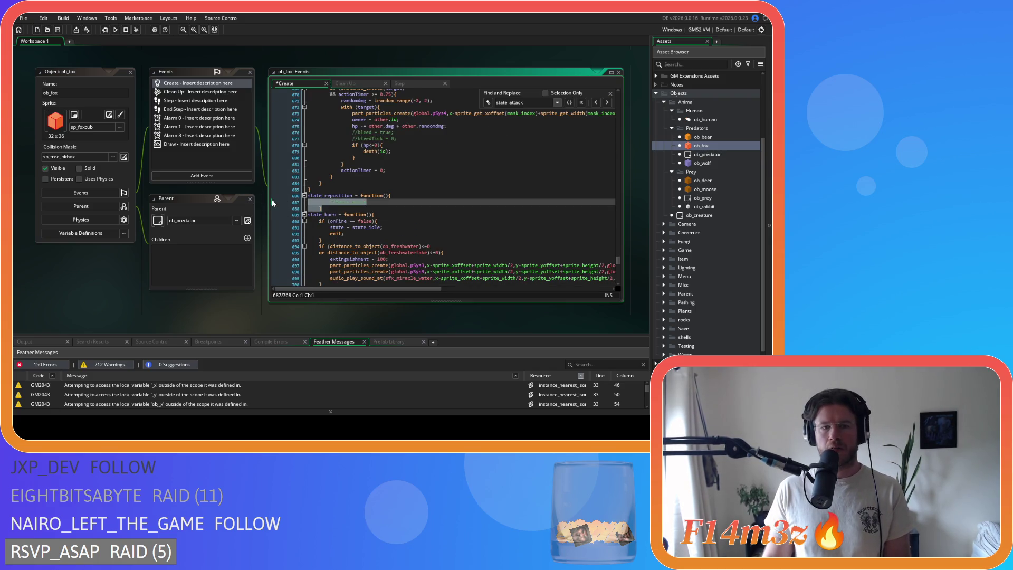
drag(523, 102, 510, 103)
Find state_harvesting, remove its stray brace line and unindent its body one level.
text(harvesting)
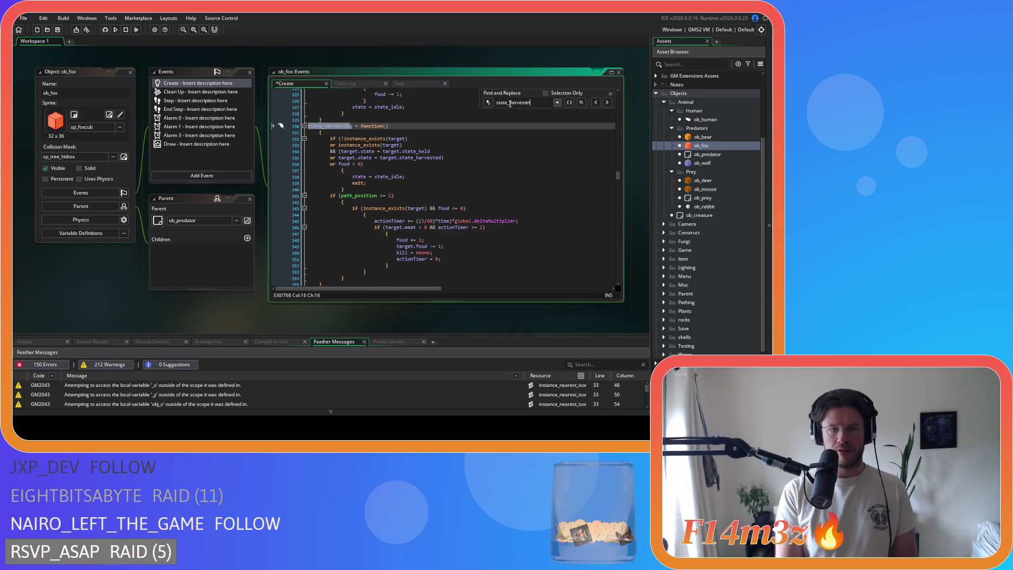
key(Escape)
click(380, 158)
click(330, 138)
key(BackSpace)
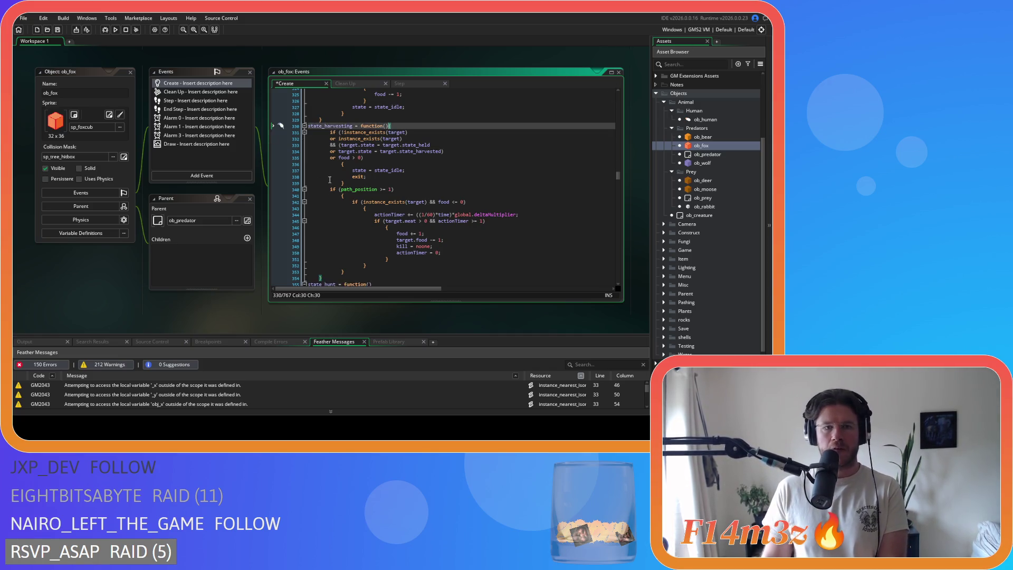
scroll(317, 174, down, 3)
drag(323, 231, 280, 138)
scroll(299, 190, up, 3)
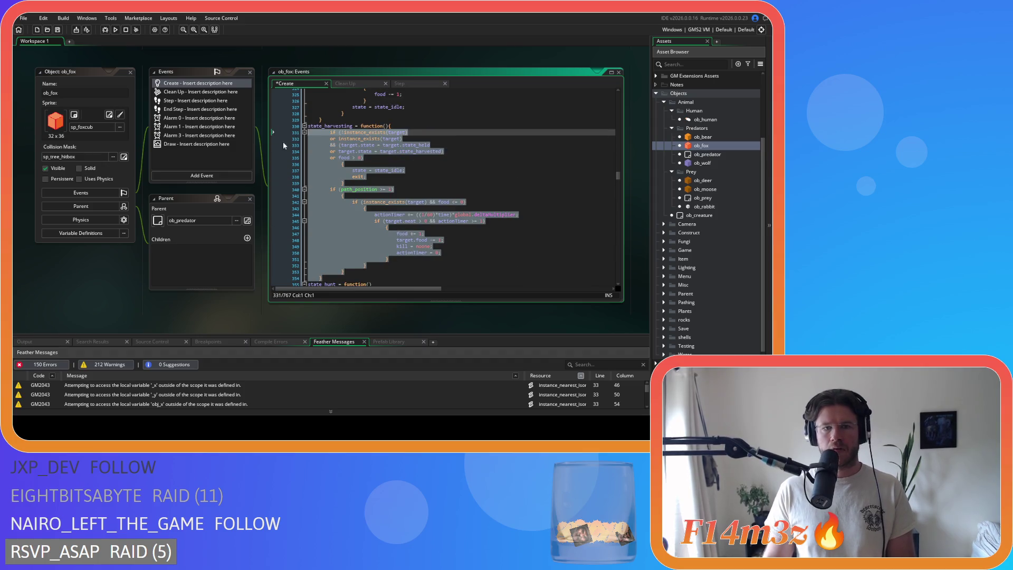
key(shift+Tab)
Join the brace onto the food condition, unindent beneath it, and tighten the path check to path_position>=1.
click(328, 164)
key(BackSpace)
drag(325, 177, 281, 161)
key(shift+Tab)
click(369, 183)
key(BackSpace)
click(375, 182)
key(BackSpace)
text({)
key(Delete)
Unindent the path_position and feeding blocks, remove the blank feeding line, and save.
drag(333, 259, 235, 190)
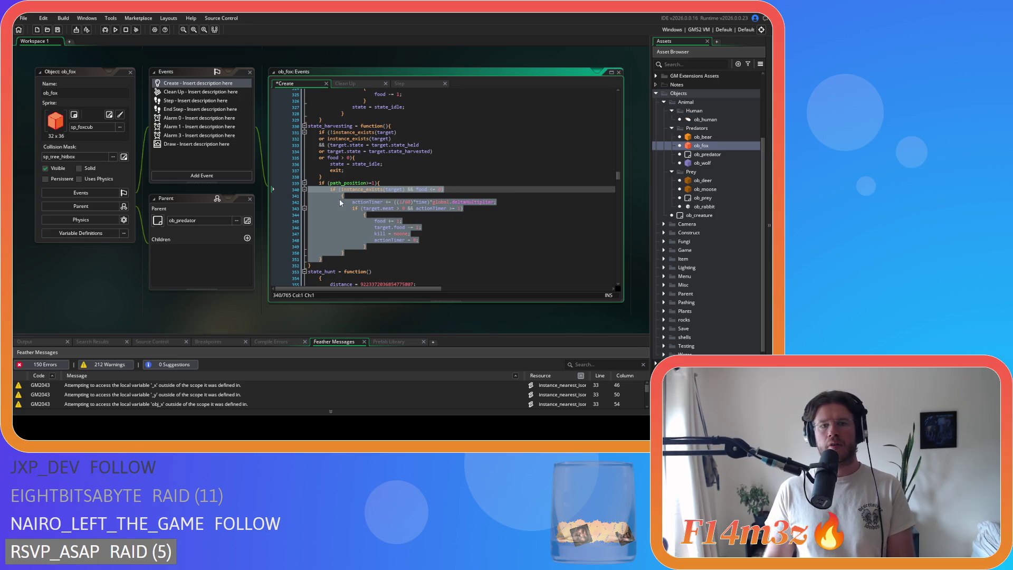
key(shift+Tab)
key(BackSpace)
key(BackSpace)
drag(344, 246, 263, 189)
key(shift+Tab)
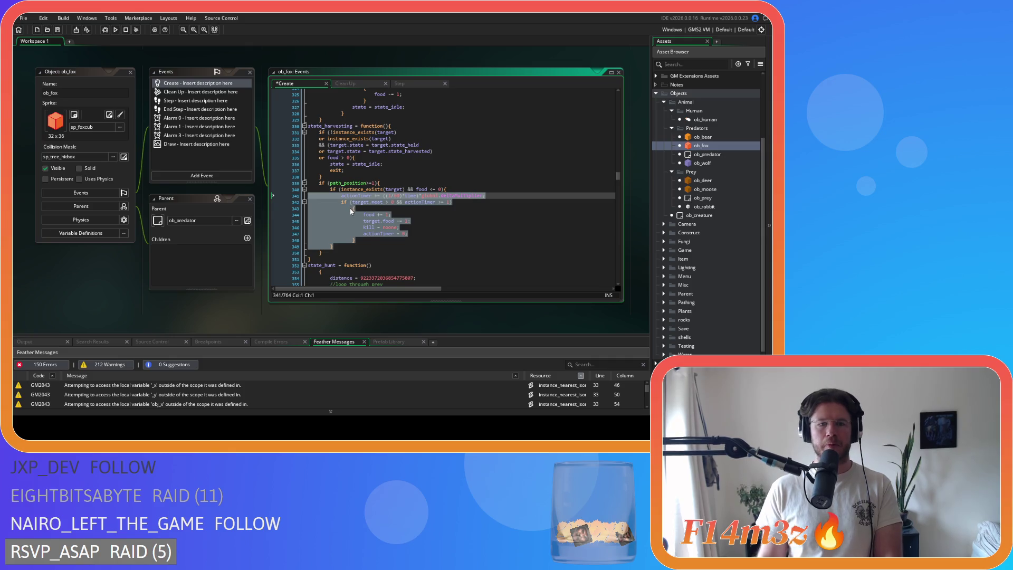
click(349, 207)
key(BackSpace)
drag(356, 233, 308, 208)
key(shift+Tab)
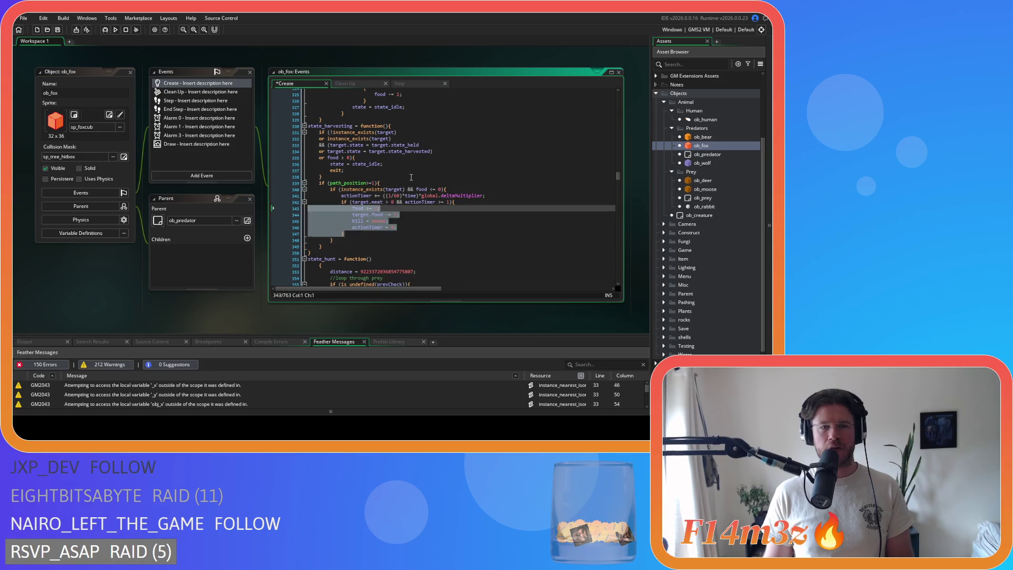
click(410, 176)
key(ctrl+s)
Rewrite the held and harvested target.state checks as == comparisons without extra spaces, and save.
click(364, 145)
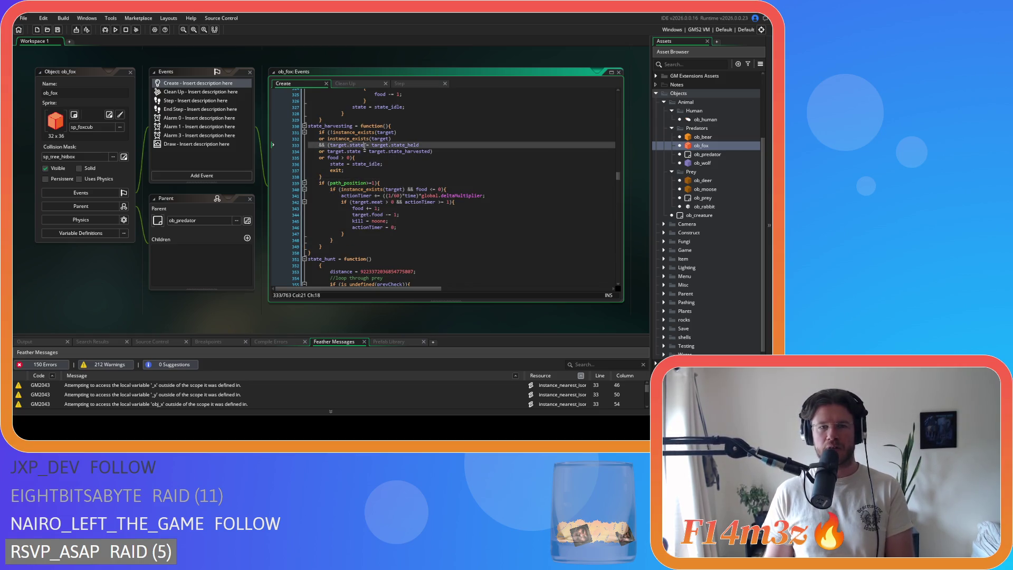
text(=)
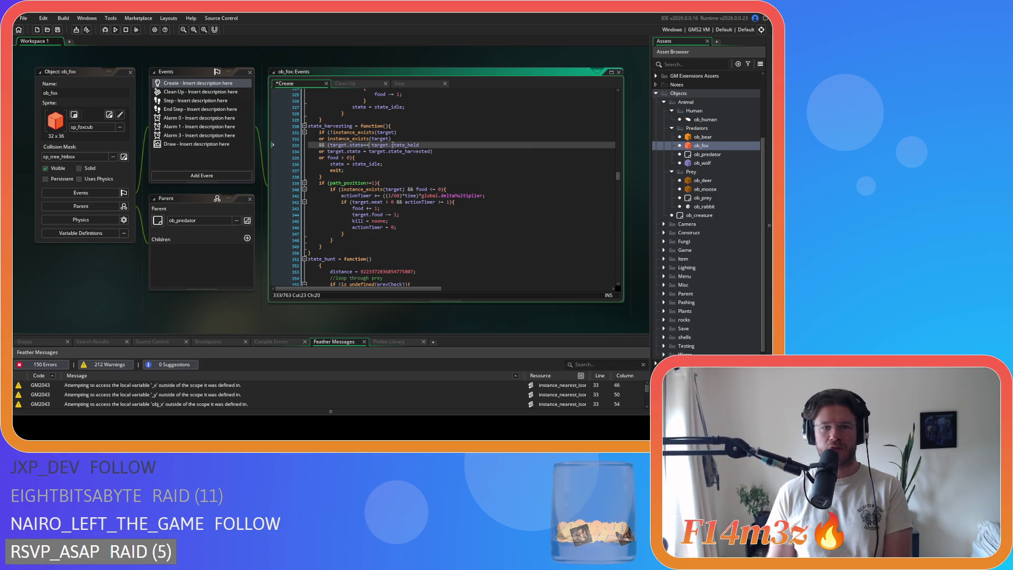
key(Delete)
click(362, 151)
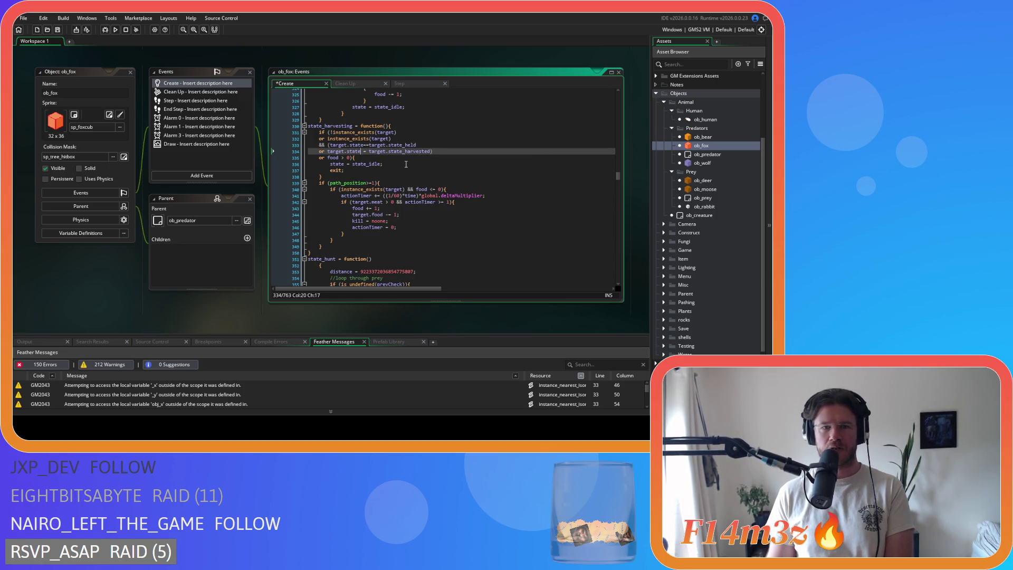
key(Delete)
key(Right)
text(=)
key(Down)
key(ctrl+s)
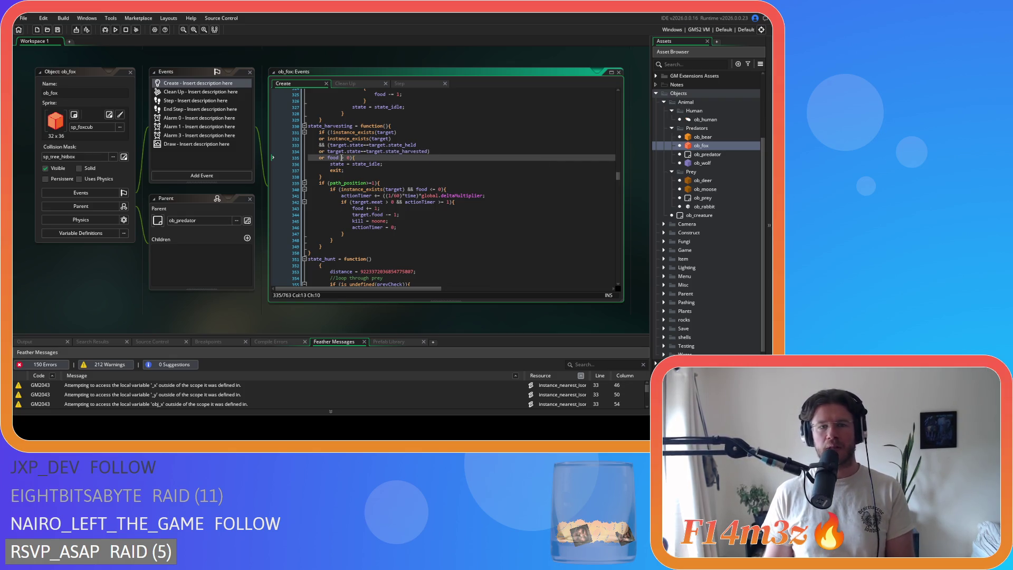
Strip spaces from the food comparison and move the food condition onto its own line.
key(BackSpace)
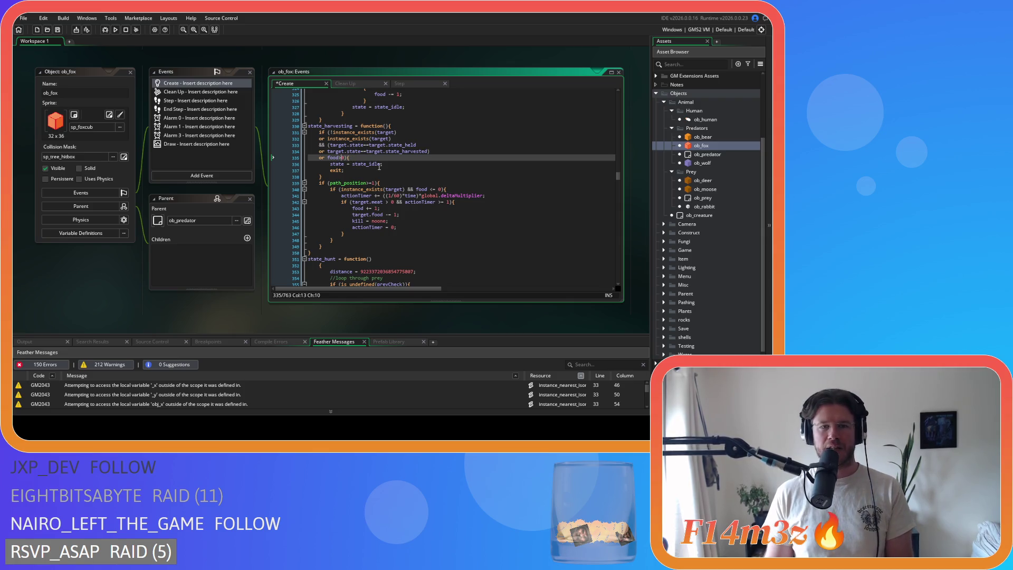
key(Delete)
click(375, 164)
key(ctrl+s)
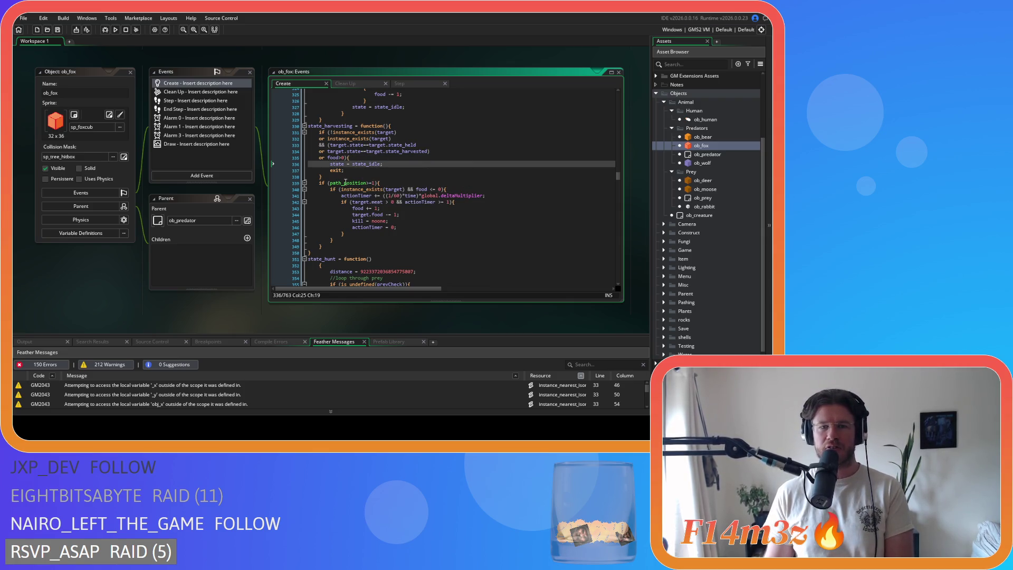
click(405, 189)
key(Return)
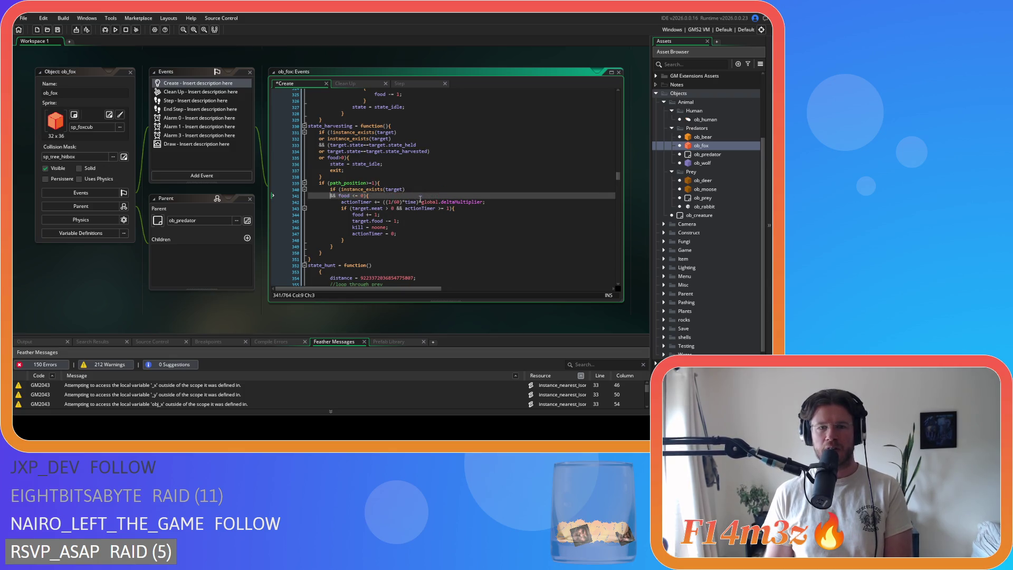
click(353, 195)
key(BackSpace)
key(Right)
key(Right)
key(Delete)
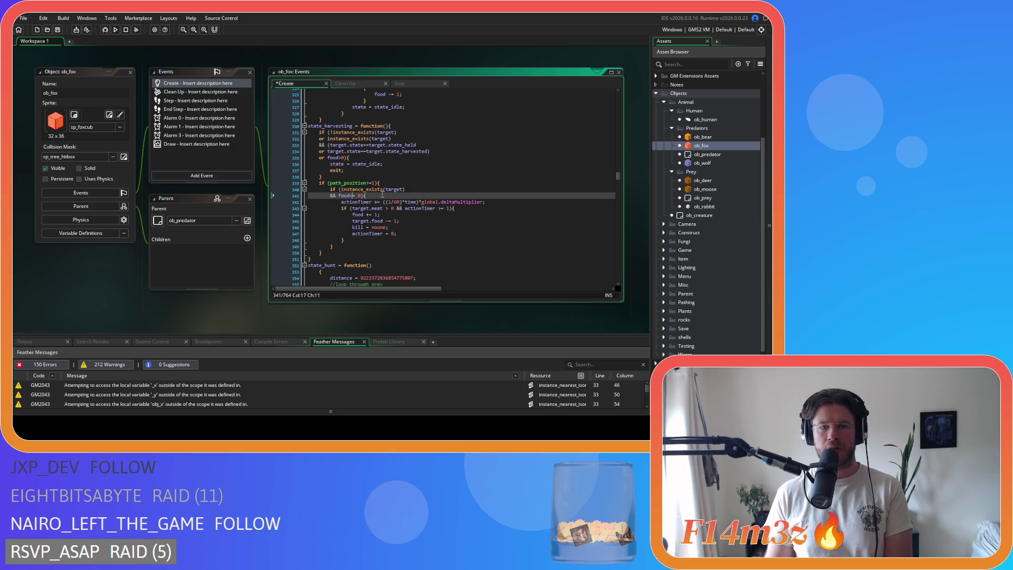
click(414, 201)
key(ctrl+s)
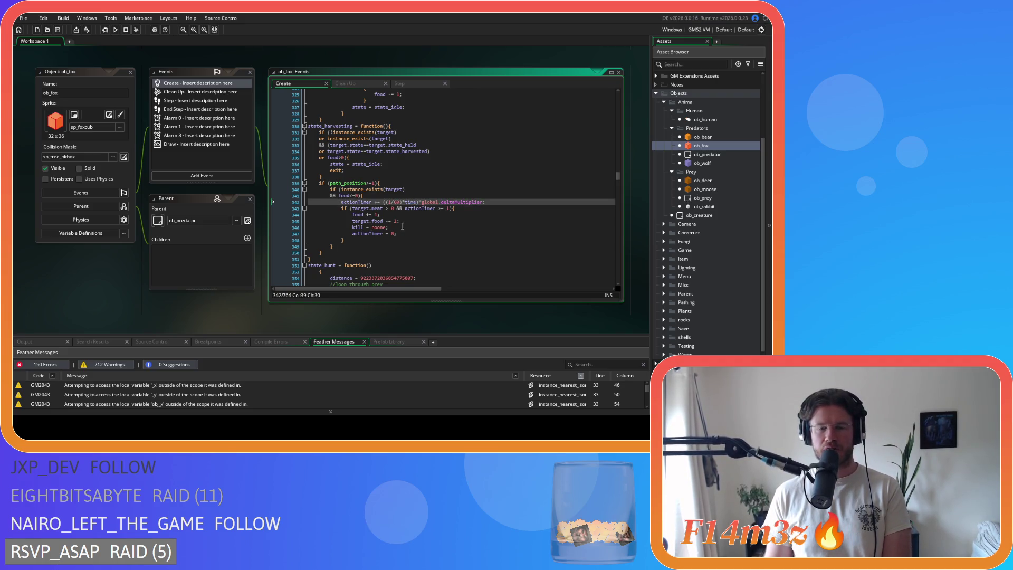
Move the actionTimer condition onto its own line and save.
click(396, 208)
key(Return)
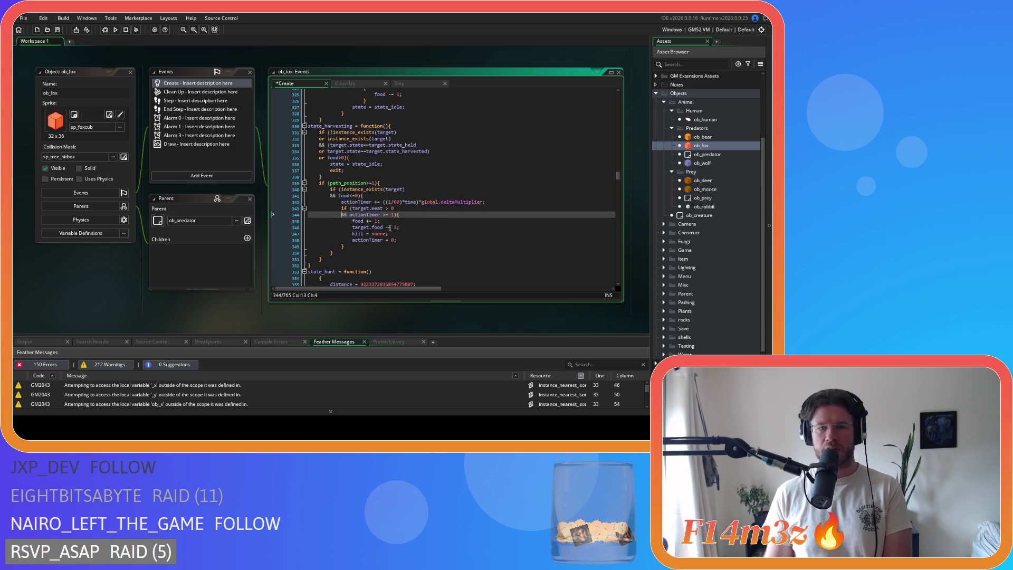
click(385, 208)
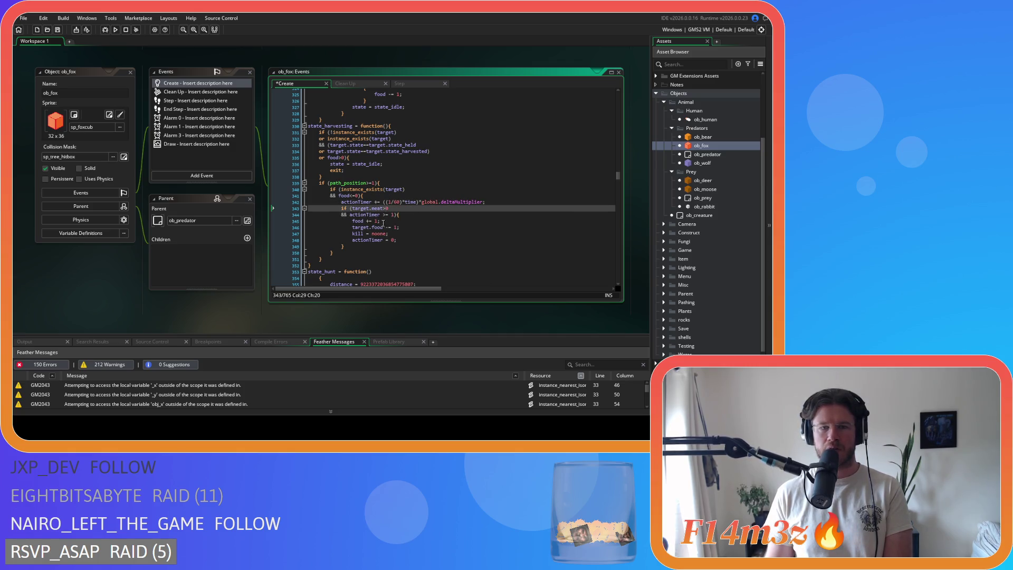
key(Down)
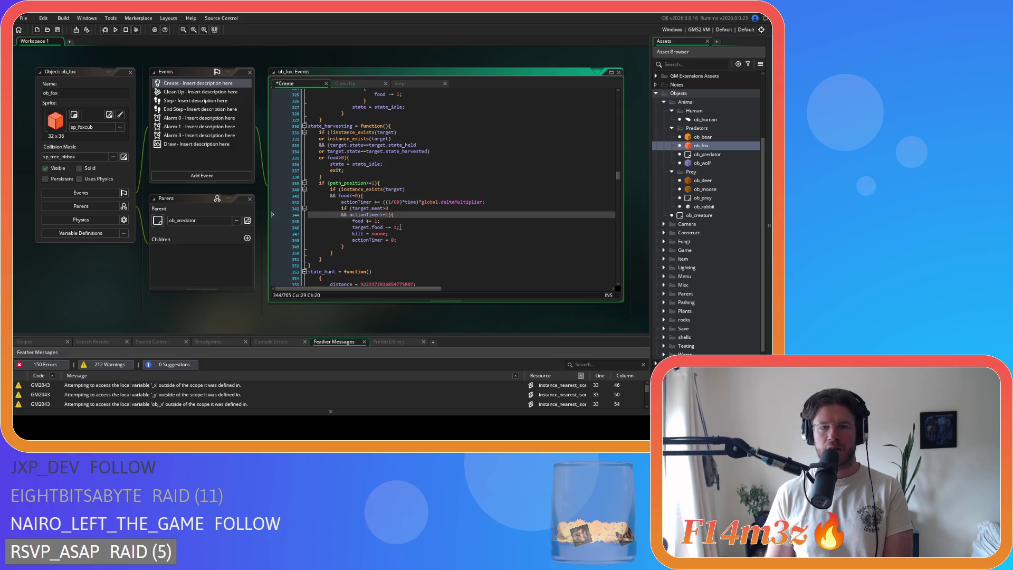
click(401, 181)
key(ctrl+s)
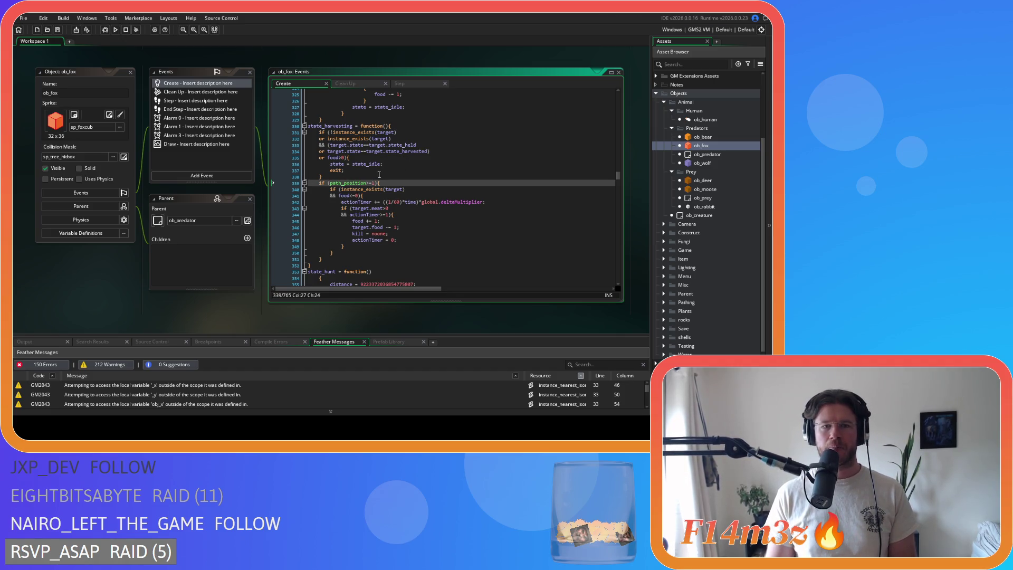
Insert ds_map_delete(global.huntingMap,huntingKey); before the switch to state_idle.
key(Up)
key(Up)
key(Up)
key(End)
key(Return)
text(ds_map_delete(global.huntingMap,huntingKey);)
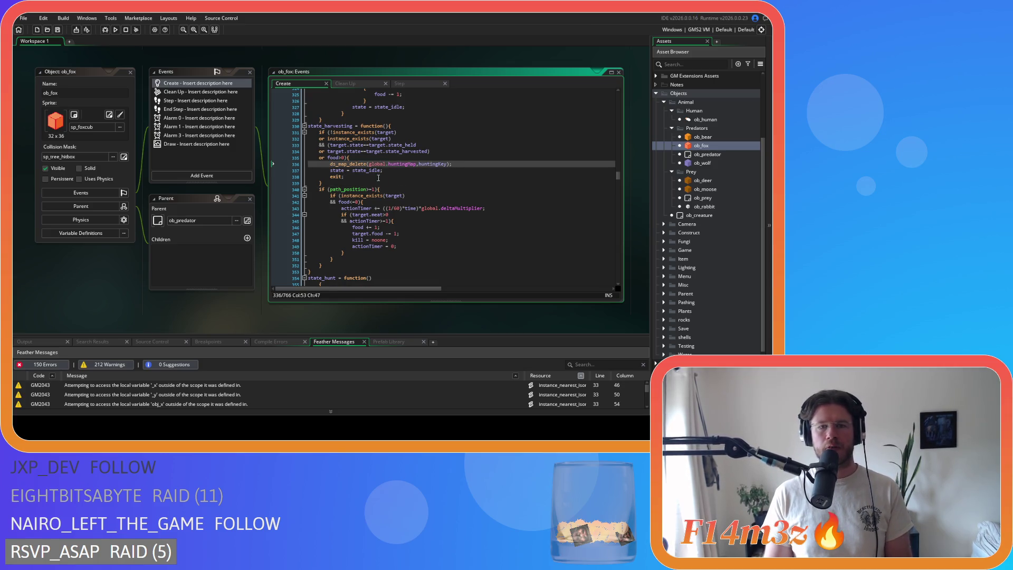
scroll(378, 178, down, 4)
Join state_hunt's opening brace onto its header and unindent its body one level.
click(280, 207)
key(BackSpace)
key(BackSpace)
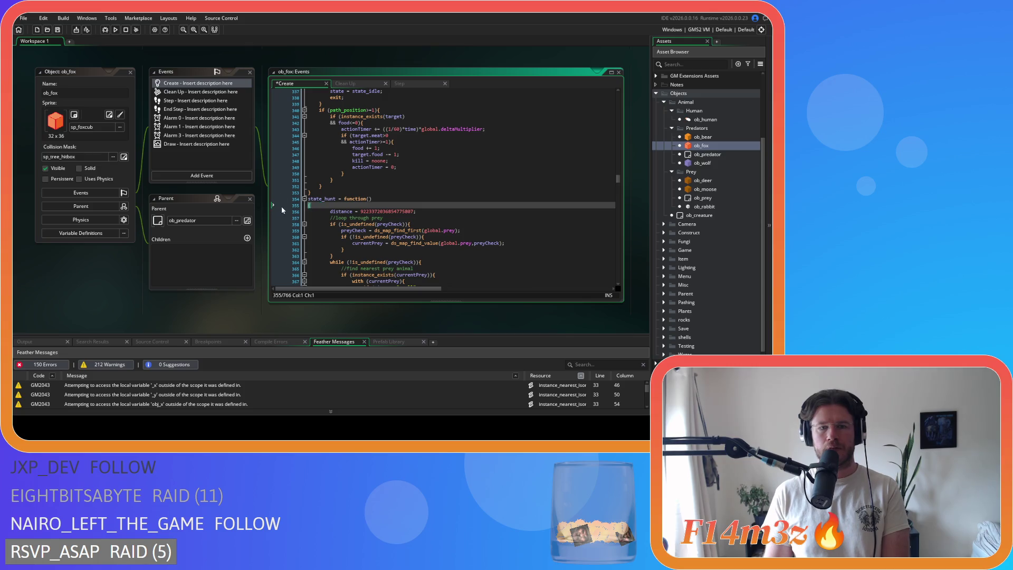
key(BackSpace)
scroll(317, 190, down, 20)
click(328, 167)
mouse_move(327, 166)
mouse_down()
mouse_move(302, 147)
mouse_move(298, 158)
mouse_move(284, 106)
mouse_up()
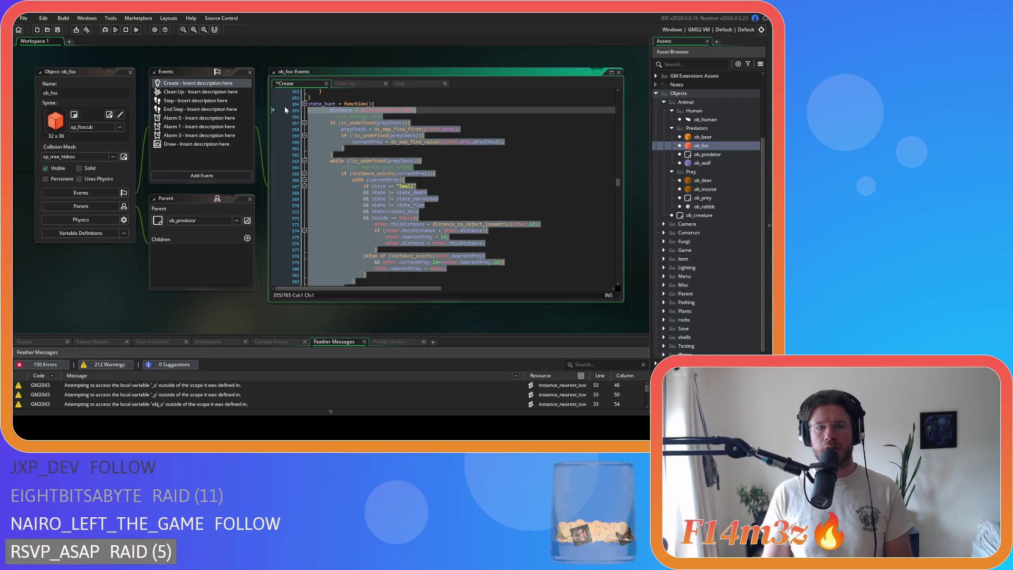
key(shift+Tab)
click(318, 142)
Join the night check's brace onto its line and unindent the idle-exit lines beneath it.
scroll(345, 180, down, 2)
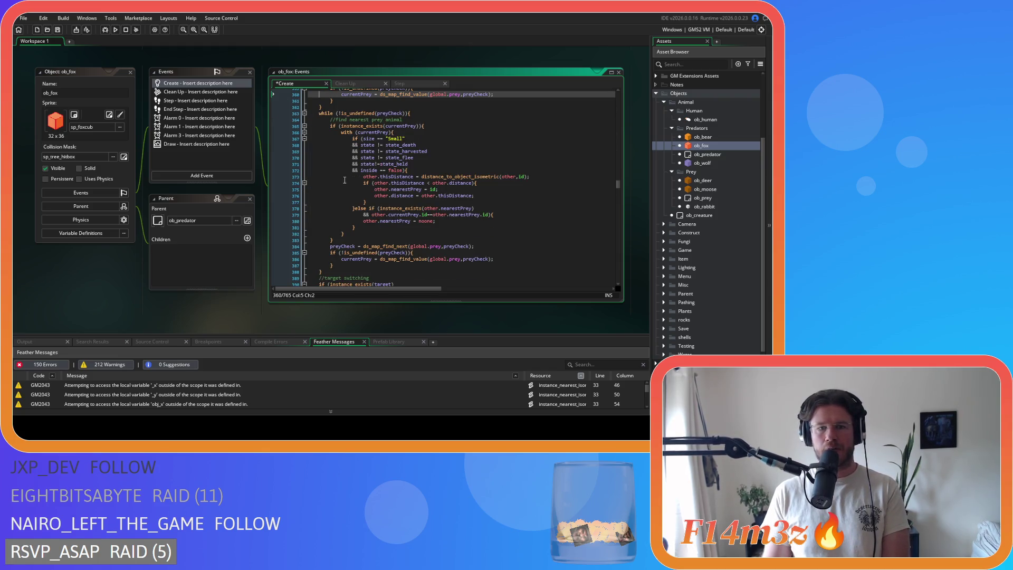
scroll(345, 180, down, 7)
click(328, 228)
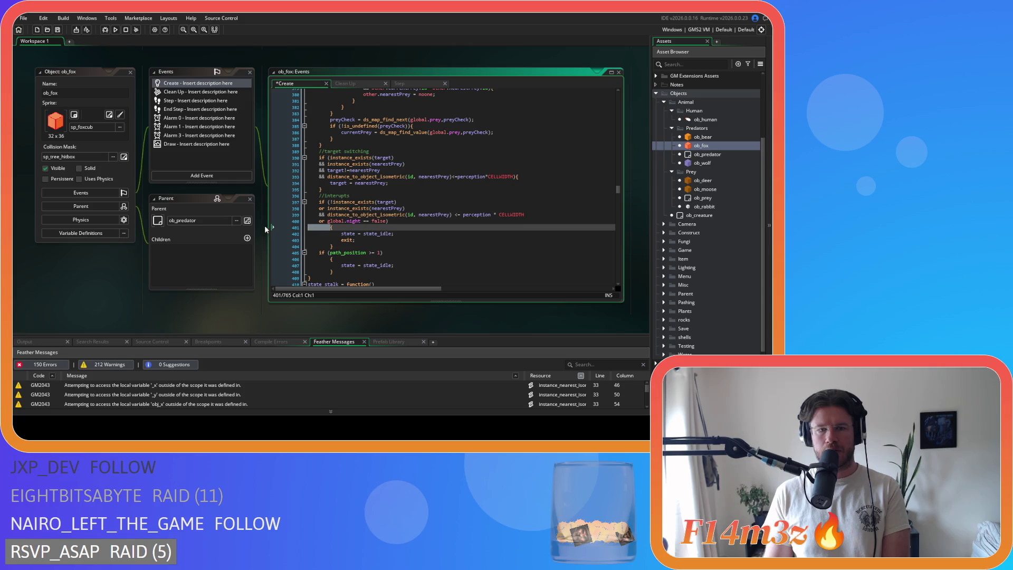
key(BackSpace)
key(BackSpace)
drag(334, 240, 279, 224)
key(shift+Tab)
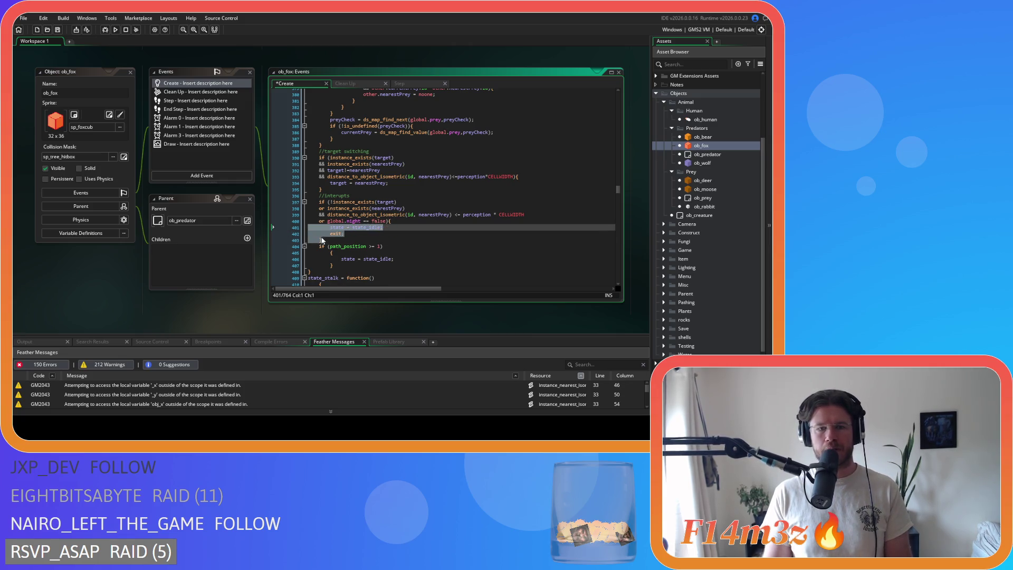
Join the path_position check's brace onto its line, tidy its comparison, and save.
click(329, 252)
key(BackSpace)
key(BackSpace)
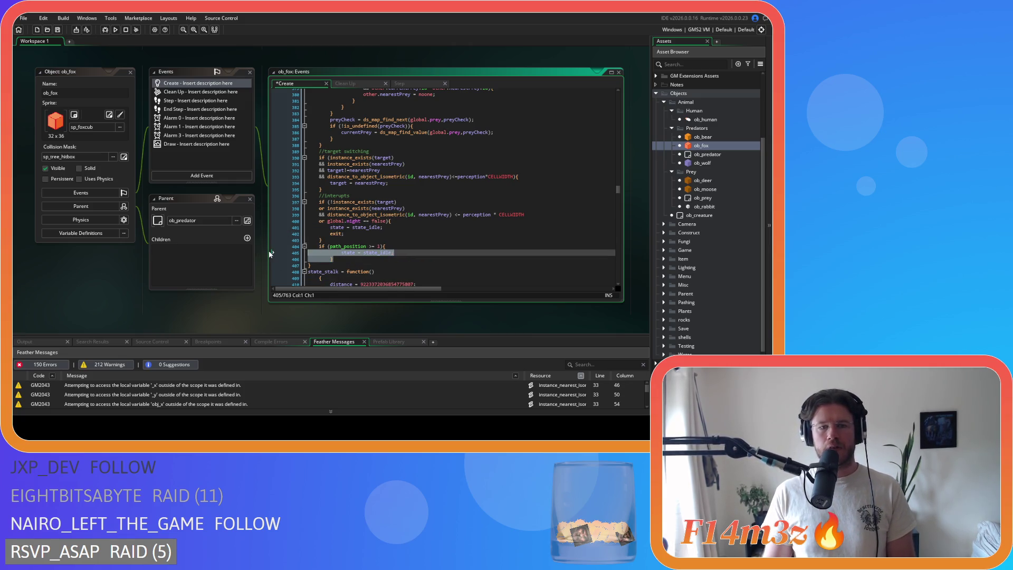
click(367, 245)
key(Escape)
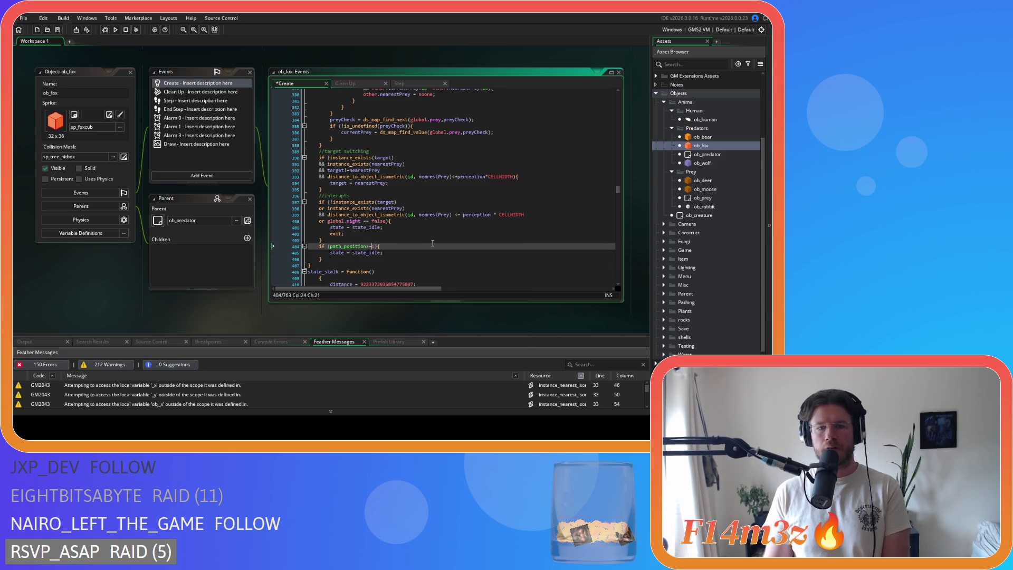
key(Up)
key(Up)
key(ctrl+s)
Paste a ds_map_delete call for the hunting entry inside the night interrupt exit.
scroll(448, 221, up, 10)
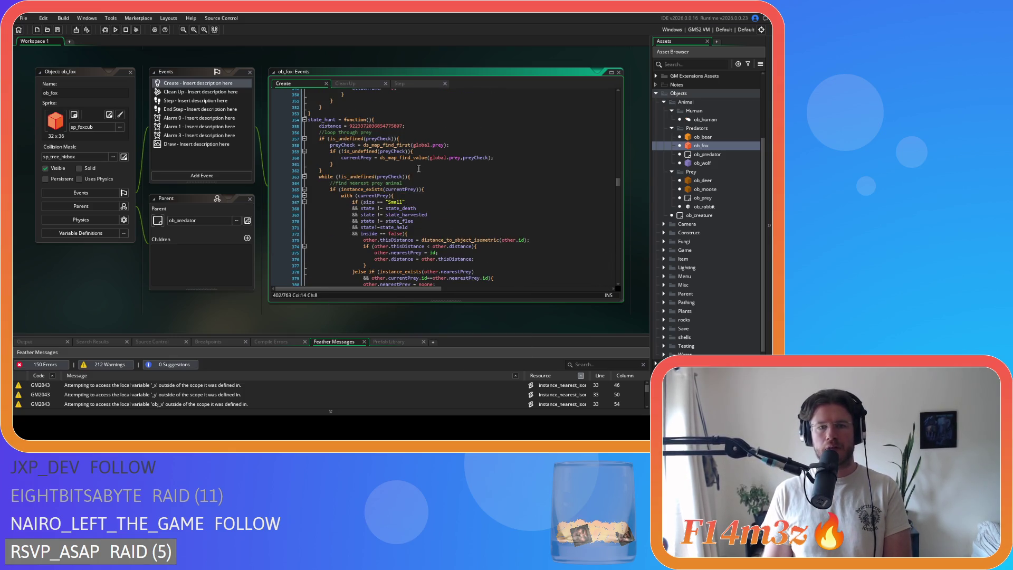
scroll(447, 221, down, 3)
scroll(447, 221, up, 2)
scroll(445, 178, up, 3)
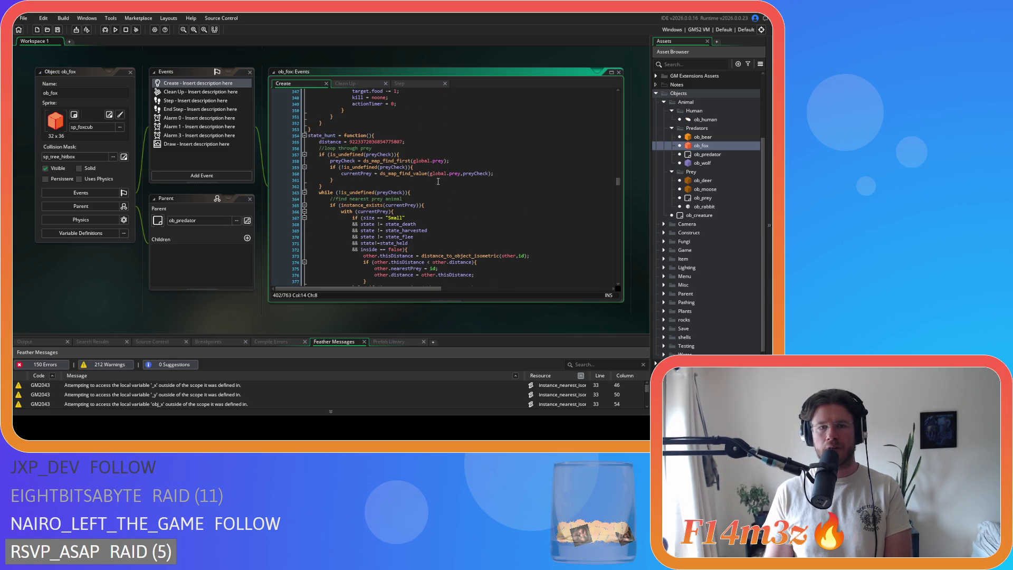
scroll(438, 181, down, 10)
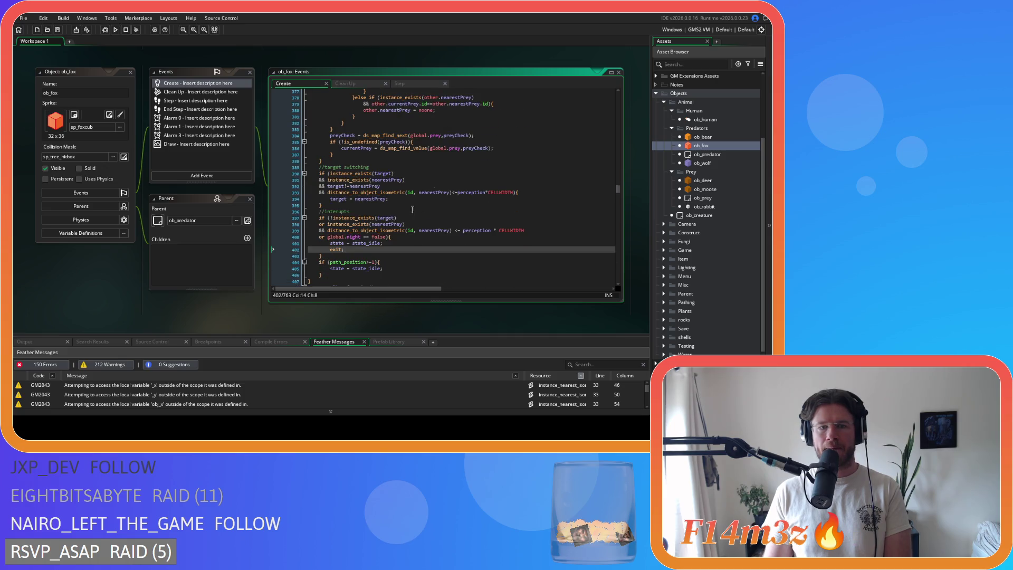
scroll(413, 200, down, 3)
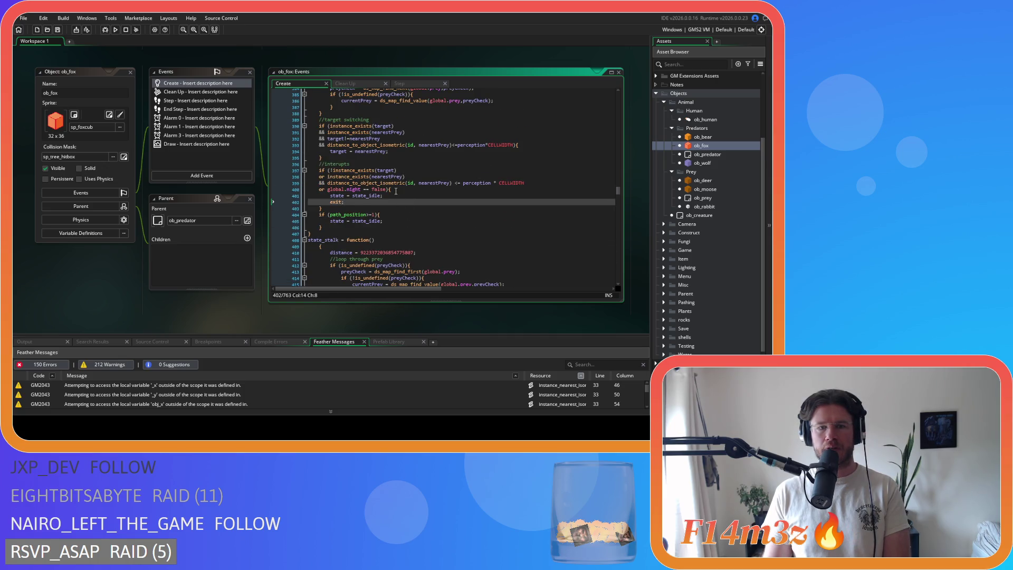
click(395, 189)
key(Return)
text(ds_map_delete(global.huntingMap,huntingKey);)
click(361, 189)
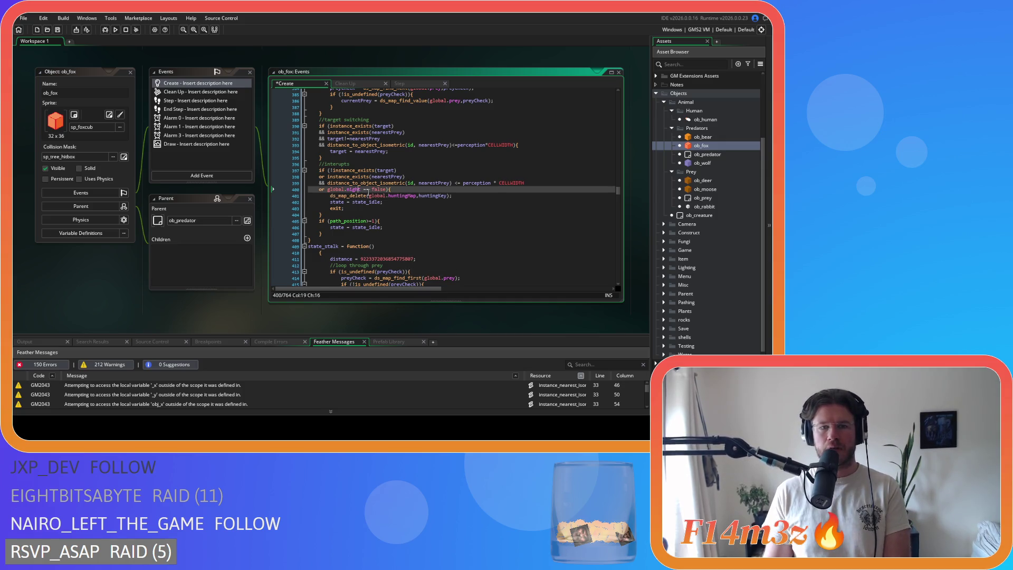
Paste the ds_map_delete call under the path_position check and save.
click(386, 220)
key(Return)
text(ds_map_delete(global.huntingMap,huntingKey);)
key(ctrl+s)
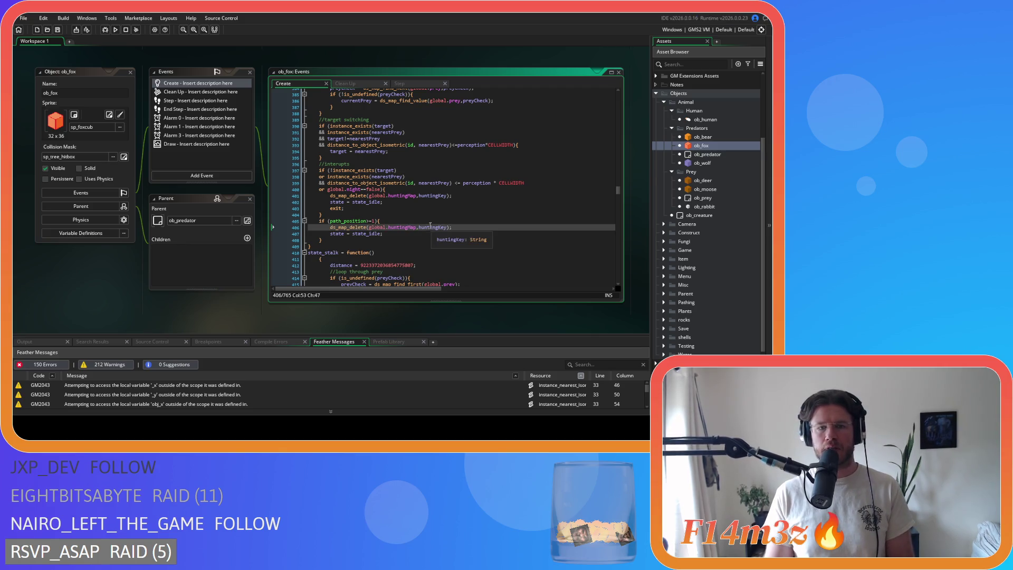
Remove the spaces in the perception distance check and save the Create event.
key(Up)
key(Up)
key(Up)
key(Delete)
key(Right)
key(Right)
key(Delete)
key(ctrl+Right)
key(Delete)
key(Right)
key(Delete)
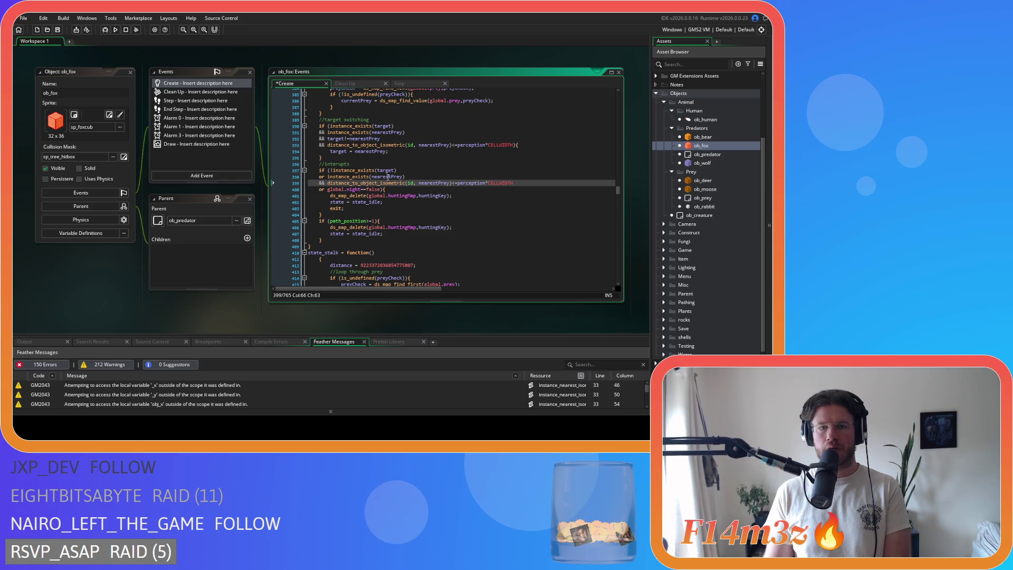
click(407, 196)
key(ctrl+s)
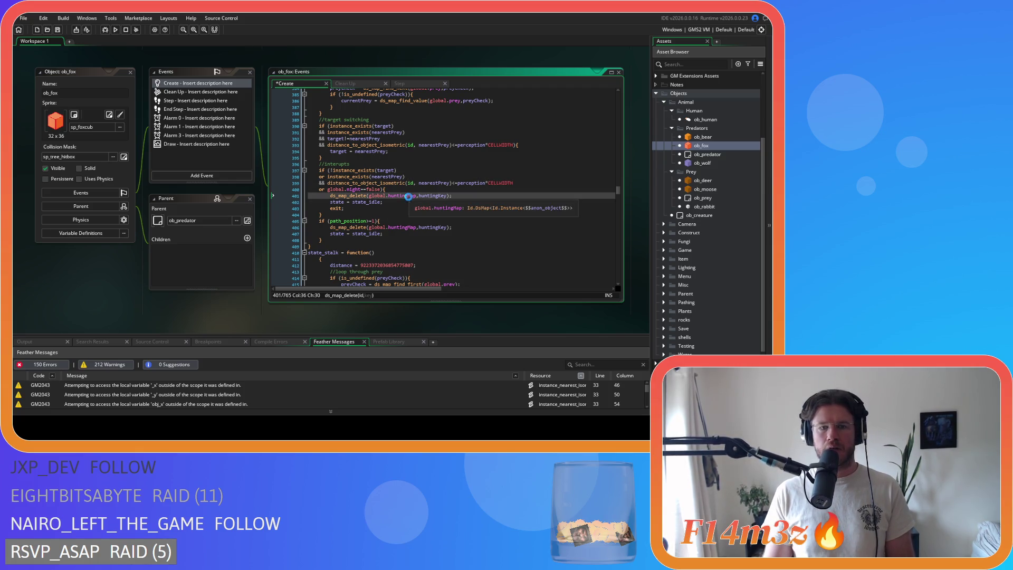
Join state_stalk's opening brace onto its header.
scroll(317, 195, down, 3)
click(317, 196)
key(BackSpace)
key(BackSpace)
scroll(341, 205, down, 20)
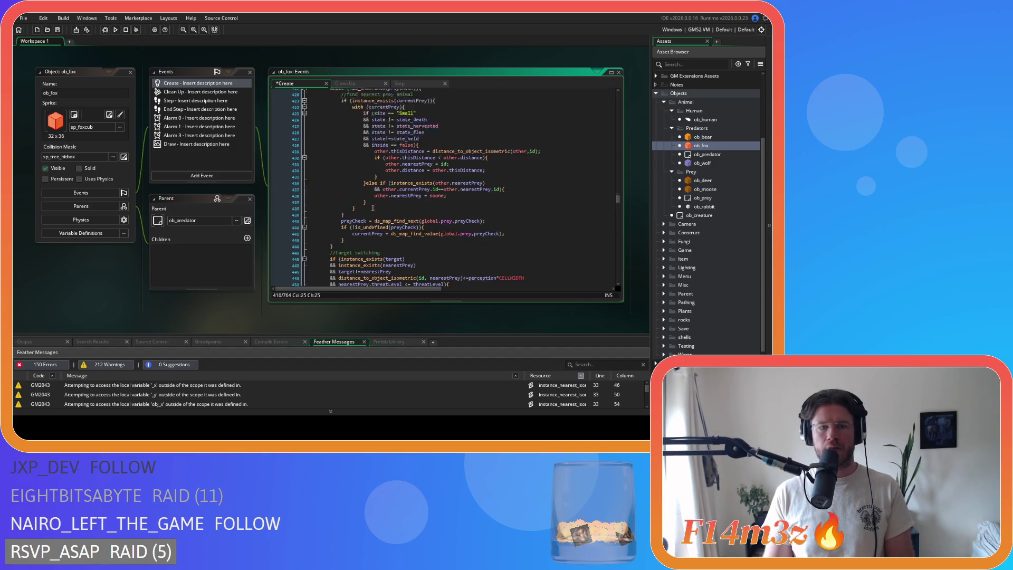
Remove the space in the Small size check.
scroll(341, 204, up, 8)
mouse_move(401, 279)
mouse_down()
mouse_move(316, 260)
mouse_move(309, 167)
mouse_up()
scroll(309, 167, up, 12)
click(382, 198)
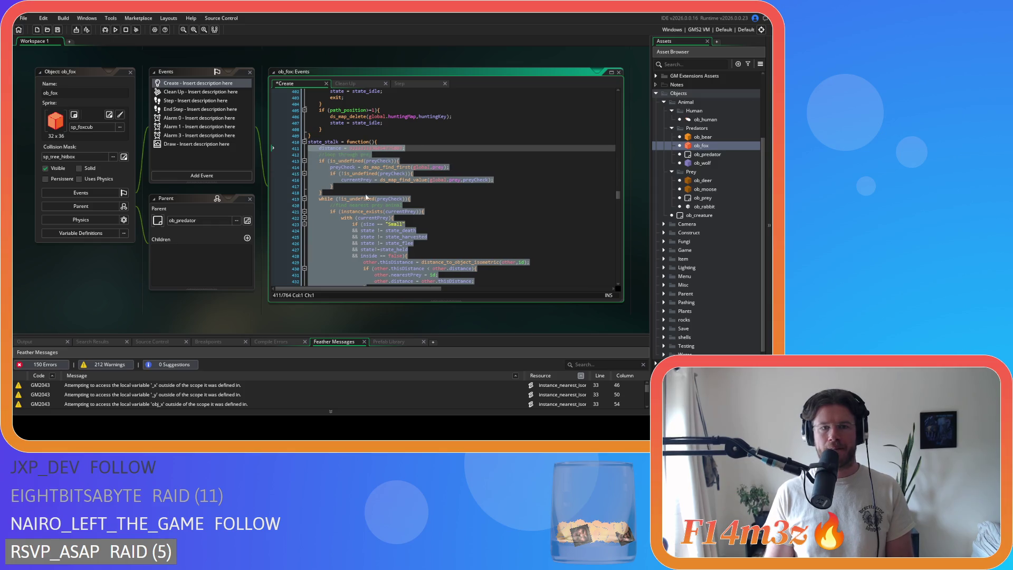
scroll(382, 196, down, 4)
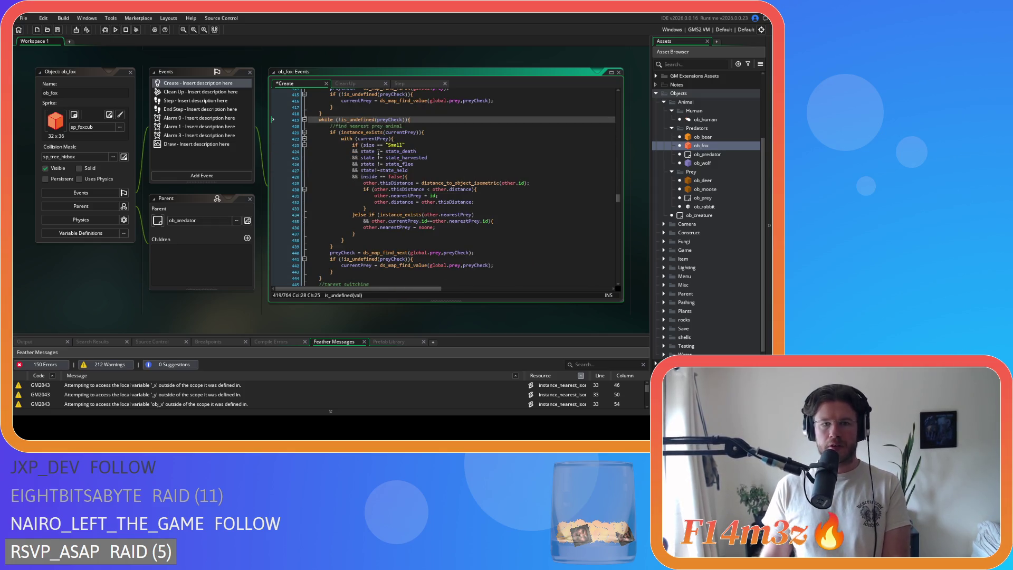
click(377, 144)
key(Right)
key(BackSpace)
Remove spaces around the state_death, state_harvested, state_flee and inside comparisons.
click(374, 152)
key(Delete)
key(Right)
key(Right)
key(Delete)
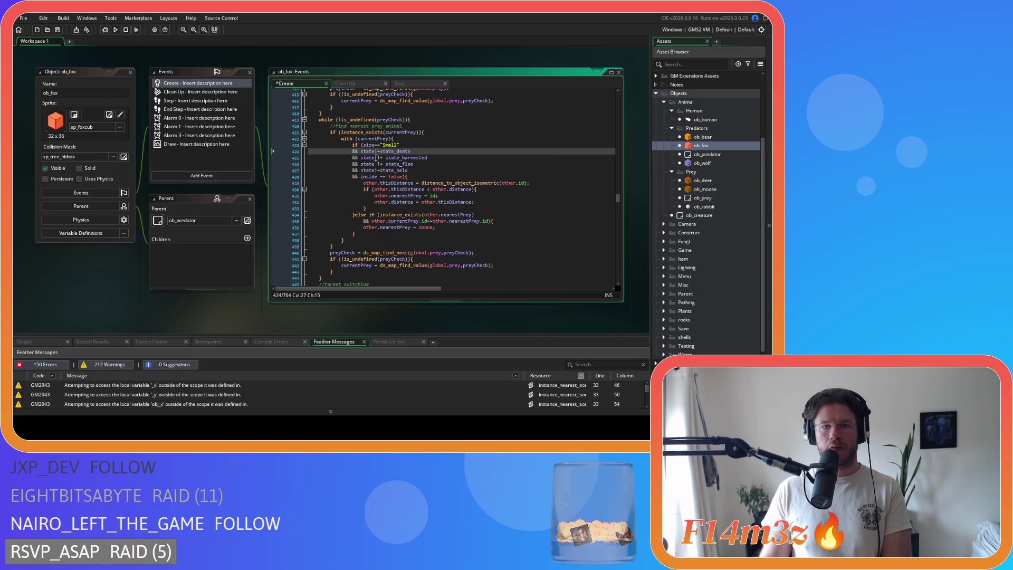
click(376, 157)
key(Delete)
key(Right)
key(Right)
key(Delete)
click(378, 164)
key(Delete)
key(Right)
key(Right)
key(Delete)
click(378, 176)
key(Delete)
key(Right)
key(Right)
key(Delete)
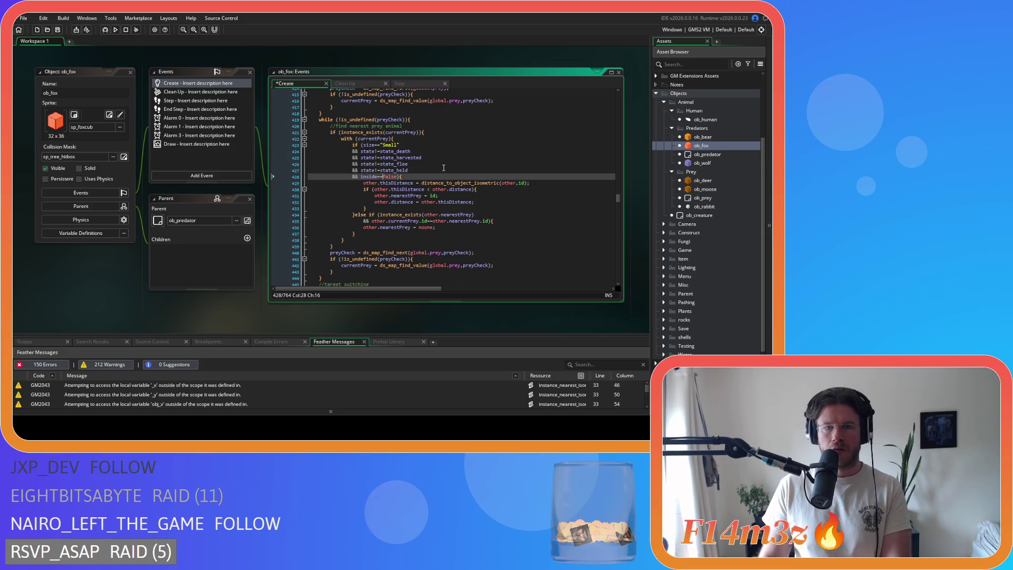
Insert ds_map_delete(global.huntingMap,huntingKey); before state_stalk's interrupt exit to idle.
scroll(443, 168, down, 3)
scroll(474, 209, up, 3)
scroll(443, 199, down, 9)
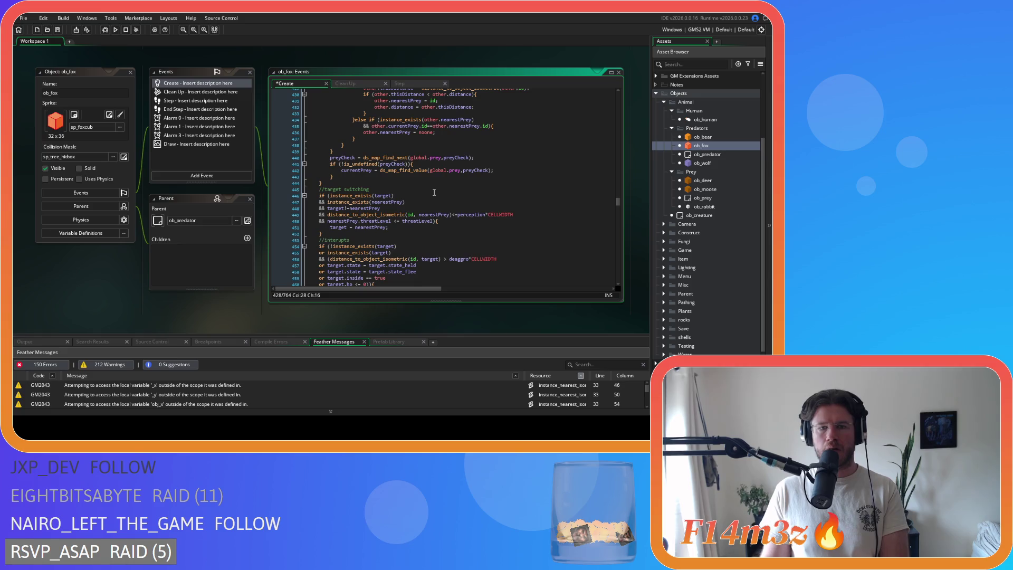
scroll(433, 193, up, 10)
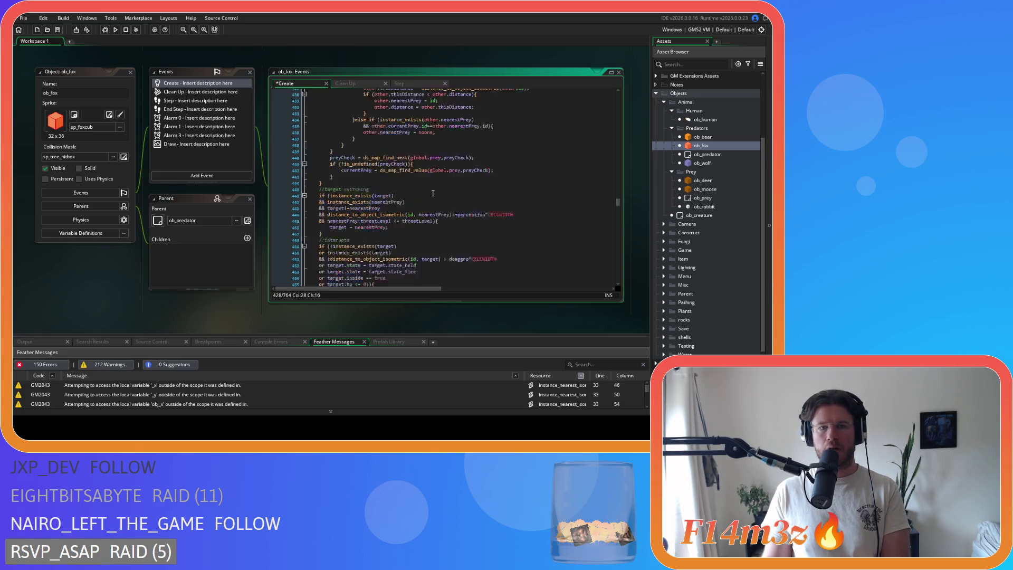
scroll(432, 193, down, 7)
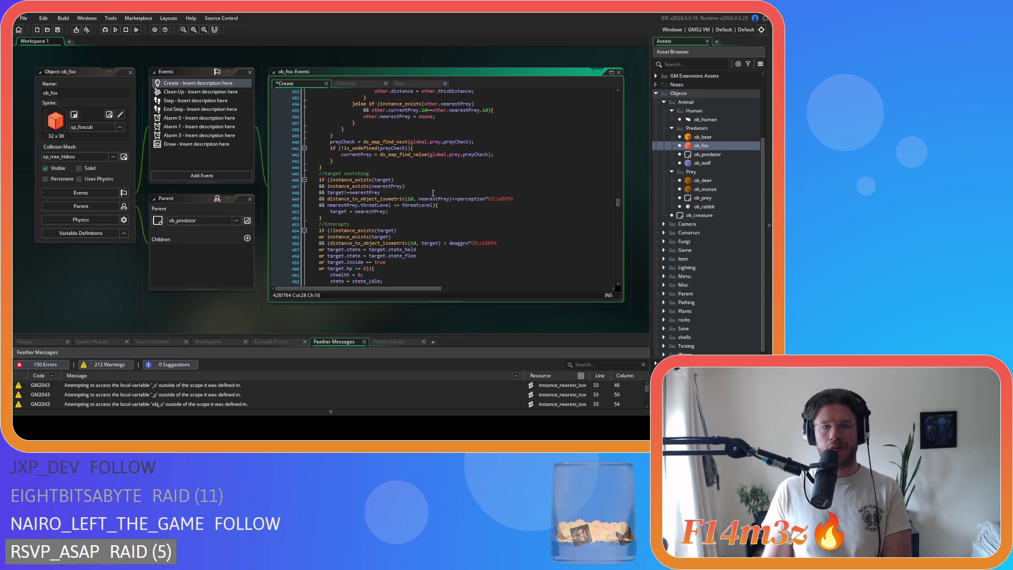
scroll(421, 199, down, 6)
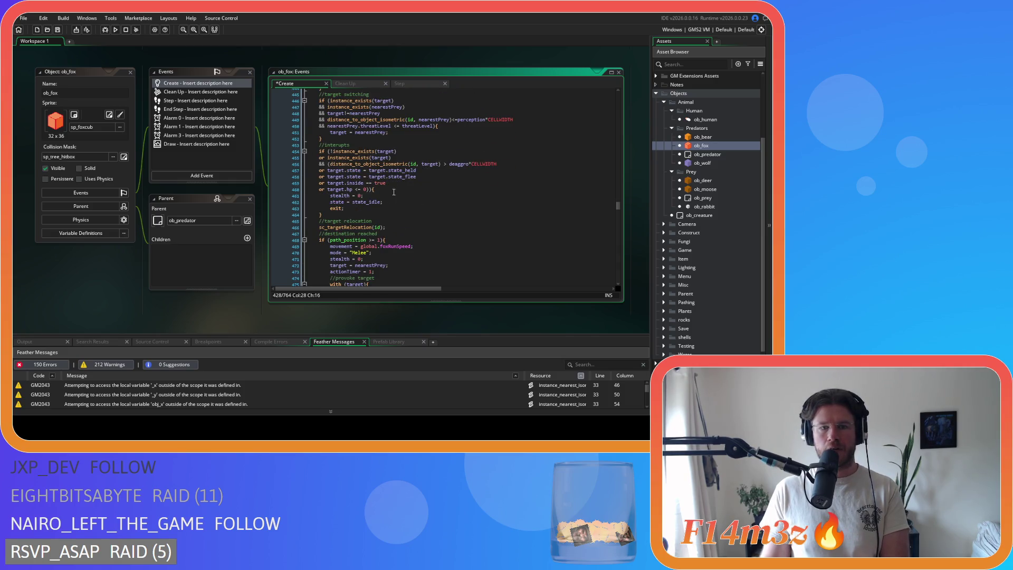
click(392, 190)
key(Return)
text(ds_map_delete(global.huntingMap,huntingKey);)
Rewrite the path check as path_position>=1{ and save the Create event.
scroll(392, 192, down, 4)
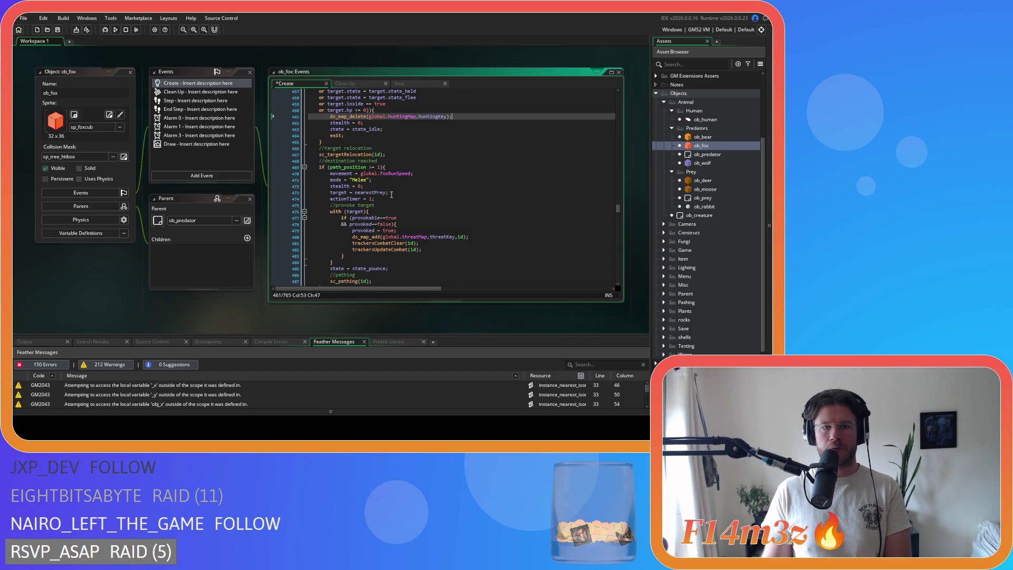
click(365, 167)
key(shift+End)
text(>=1){)
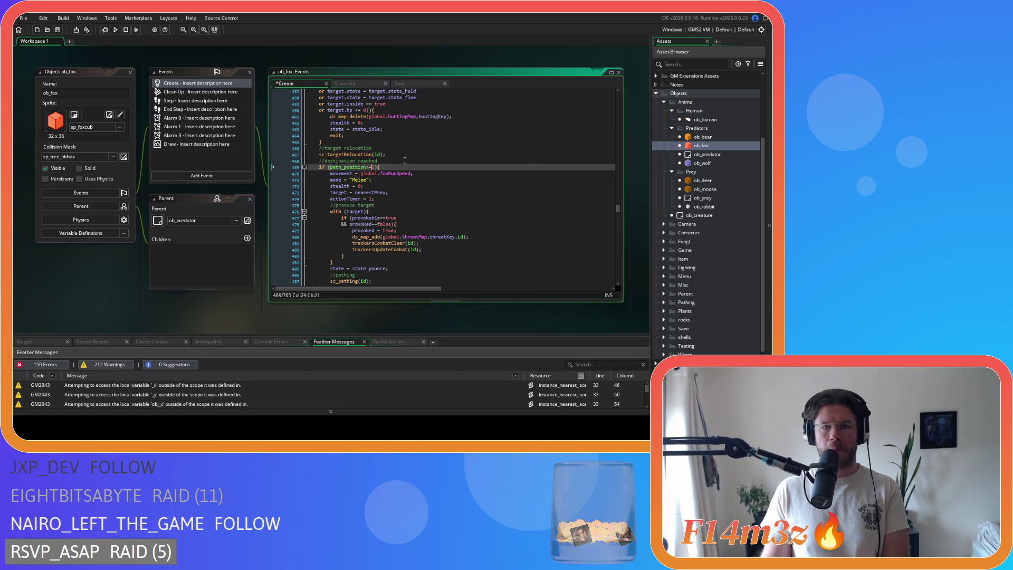
key(ctrl+s)
Join state_pounce's opening brace onto its header line.
scroll(402, 174, down, 3)
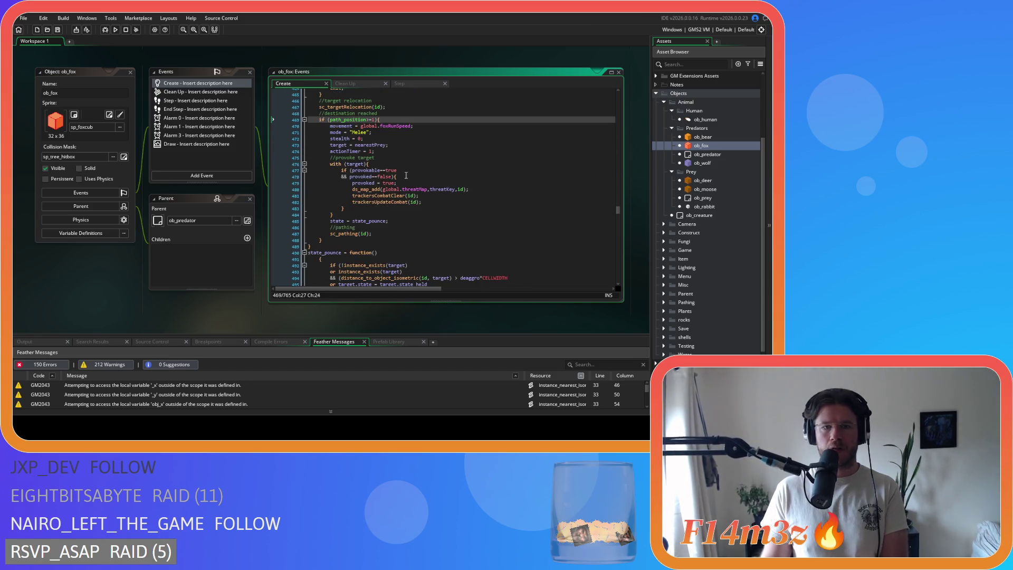
scroll(405, 180, down, 3)
click(317, 196)
key(BackSpace)
scroll(337, 198, down, 6)
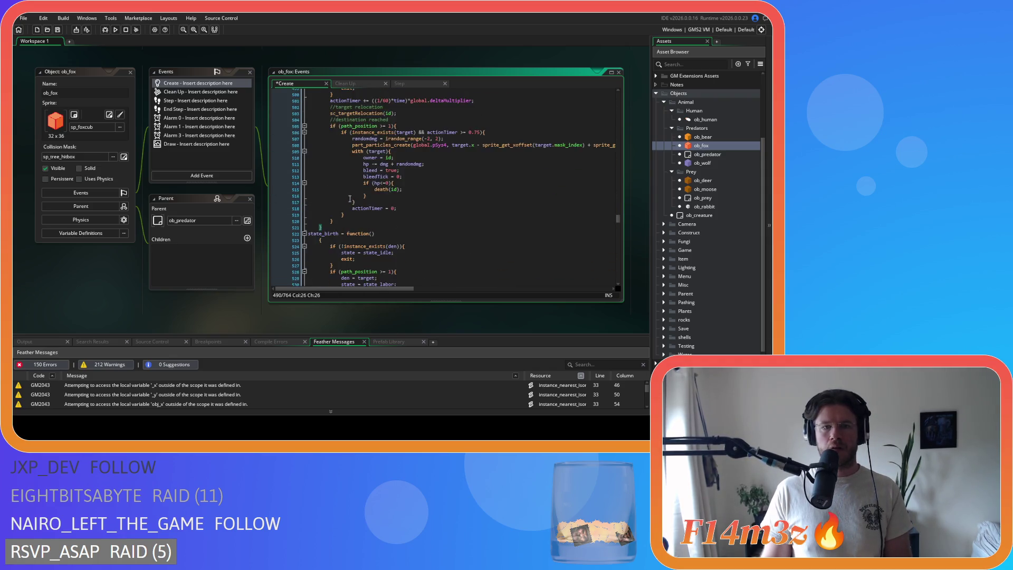
Unindent the state_pounce body one level.
mouse_move(349, 205)
mouse_down()
mouse_move(338, 210)
mouse_move(301, 158)
mouse_move(289, 167)
mouse_up()
key(shift+Tab)
click(405, 188)
scroll(405, 188, down, 3)
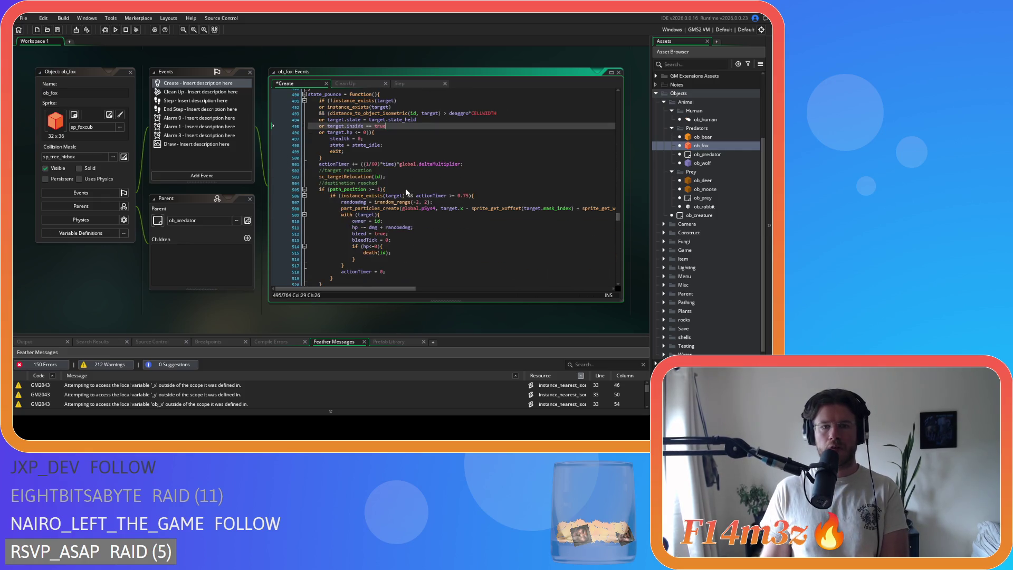
Paste the ds_map_delete line after the hp check in state_pounce's interrupt exit.
click(364, 189)
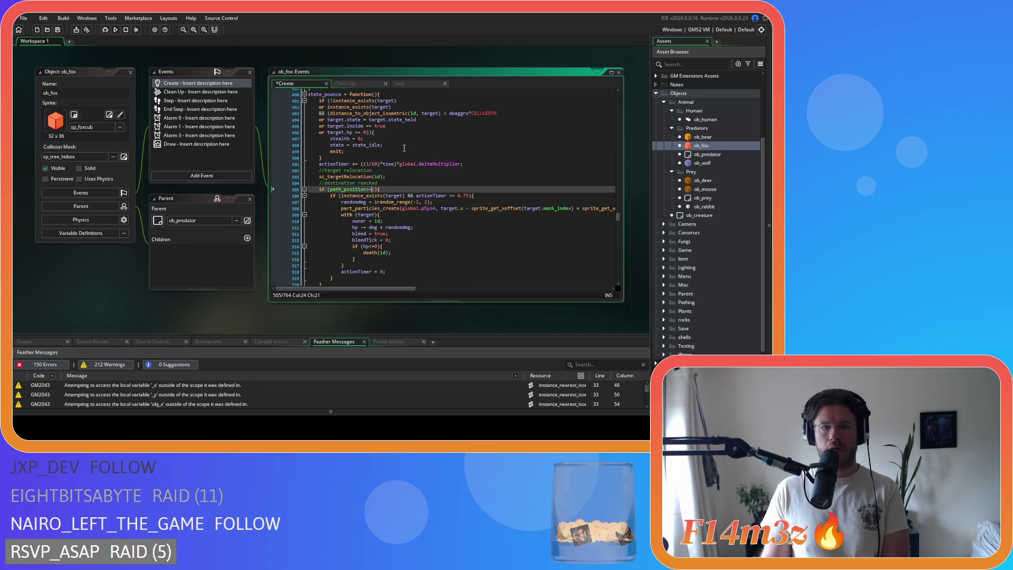
click(399, 131)
key(Return)
text(ds_map_delete(global.huntingMap,huntingKey);)
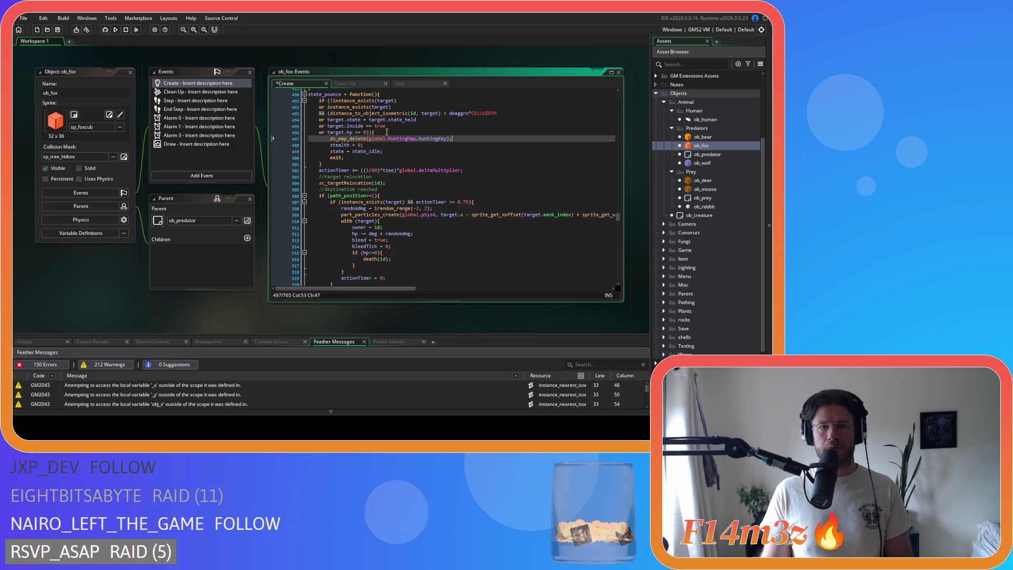
Fix the comparison to read target.state==target.state_held.
click(371, 126)
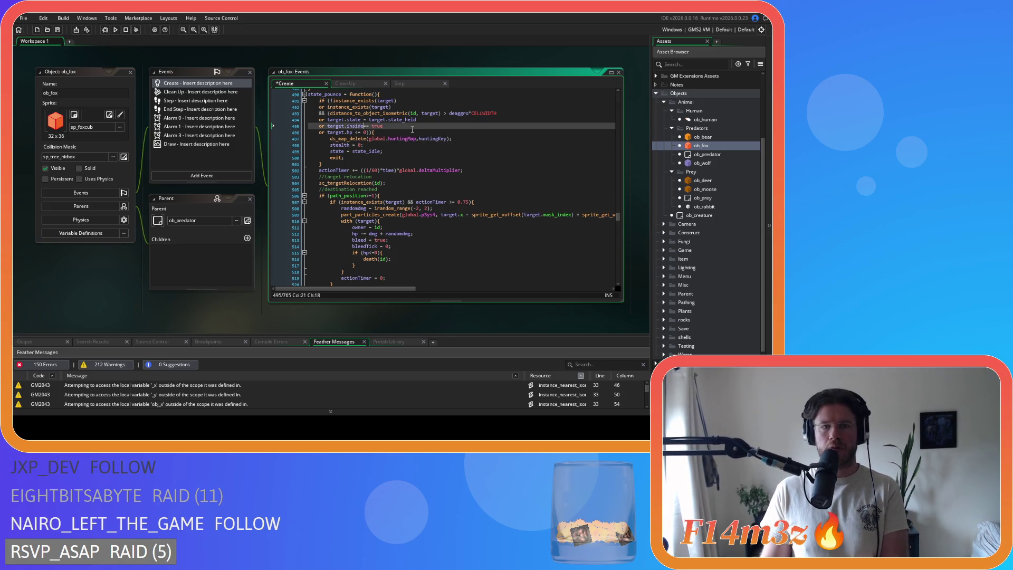
click(355, 132)
click(362, 120)
key(ctrl+space)
text(=)
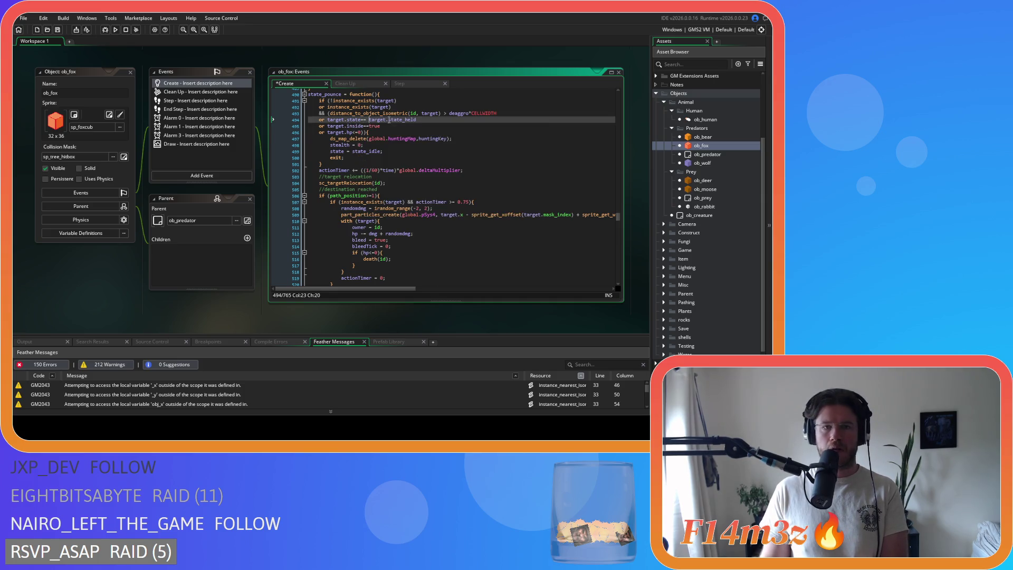
Remove spaces in the distance check and deaggro comparison, then save.
click(422, 113)
key(BackSpace)
click(440, 114)
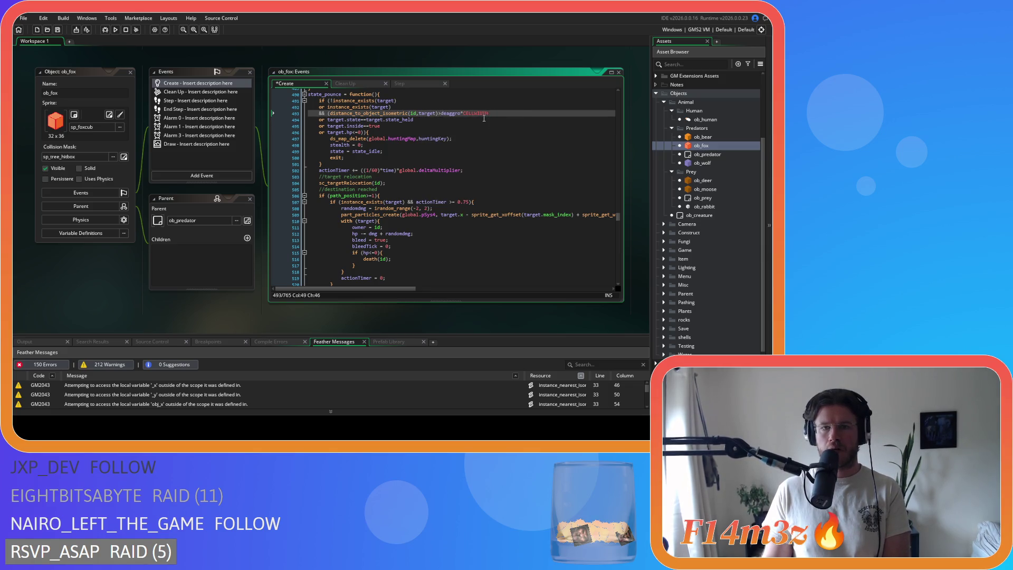
key(Up)
key(ctrl+s)
Join state_birth's opening brace onto its header and select its body.
scroll(409, 169, down, 3)
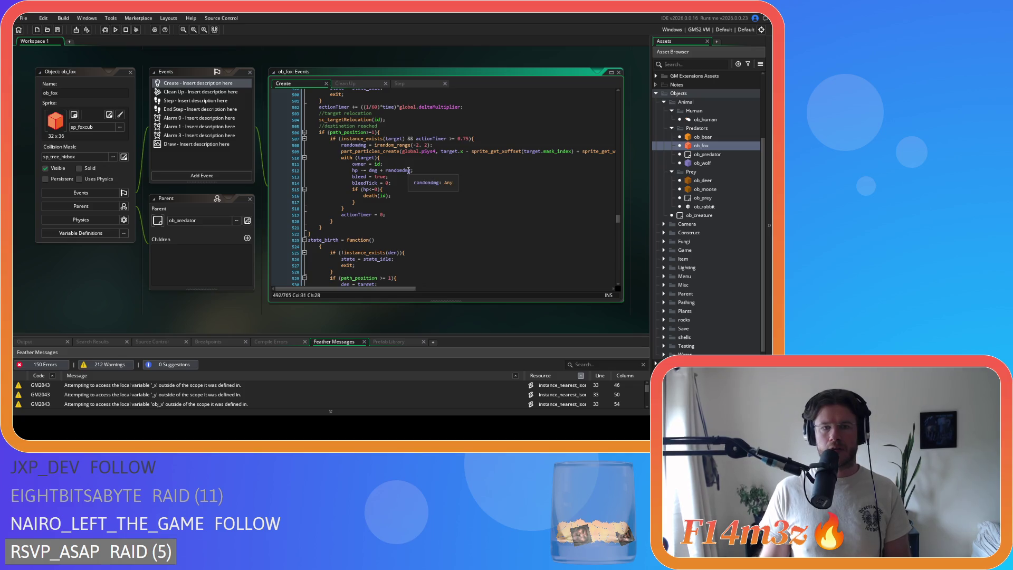
scroll(409, 170, down, 3)
click(318, 182)
key(BackSpace)
key(BackSpace)
drag(323, 233, 309, 182)
scroll(311, 202, down, 3)
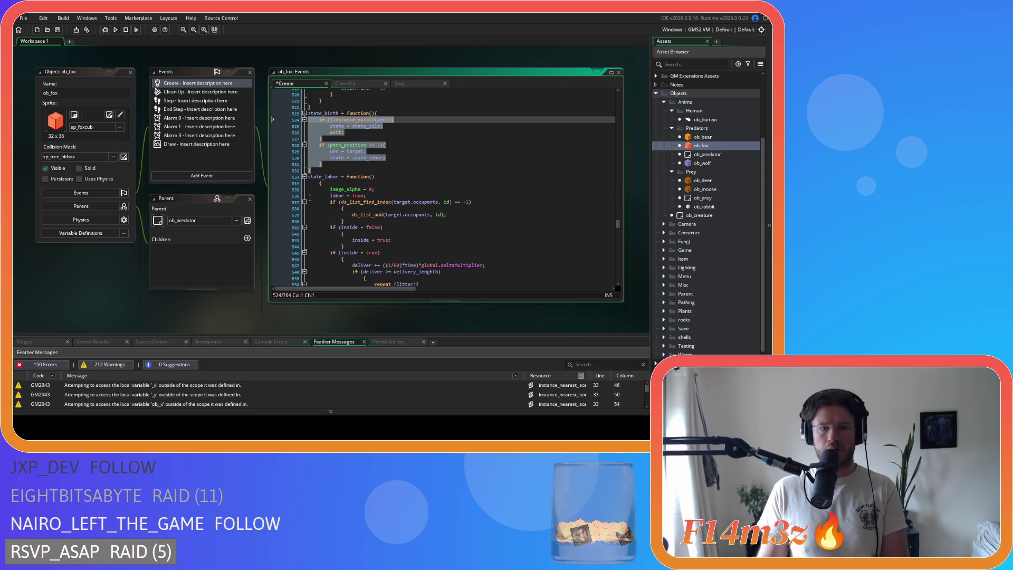
Move state_labor's opening brace onto its function line and unindent its body one level.
click(318, 182)
key(BackSpace)
key(BackSpace)
scroll(338, 201, down, 12)
drag(289, 170, 277, 133)
scroll(291, 160, up, 10)
key(shift+Tab)
Join the brace onto the ds_list_find_index check and unindent the ds_list_add lines.
click(329, 154)
key(BackSpace)
key(BackSpace)
drag(327, 167, 273, 151)
key(shift+Tab)
mouse_move(332, 173)
mouse_down()
mouse_move(272, 172)
mouse_move(308, 175)
mouse_up()
key(BackSpace)
key(BackSpace)
text({)
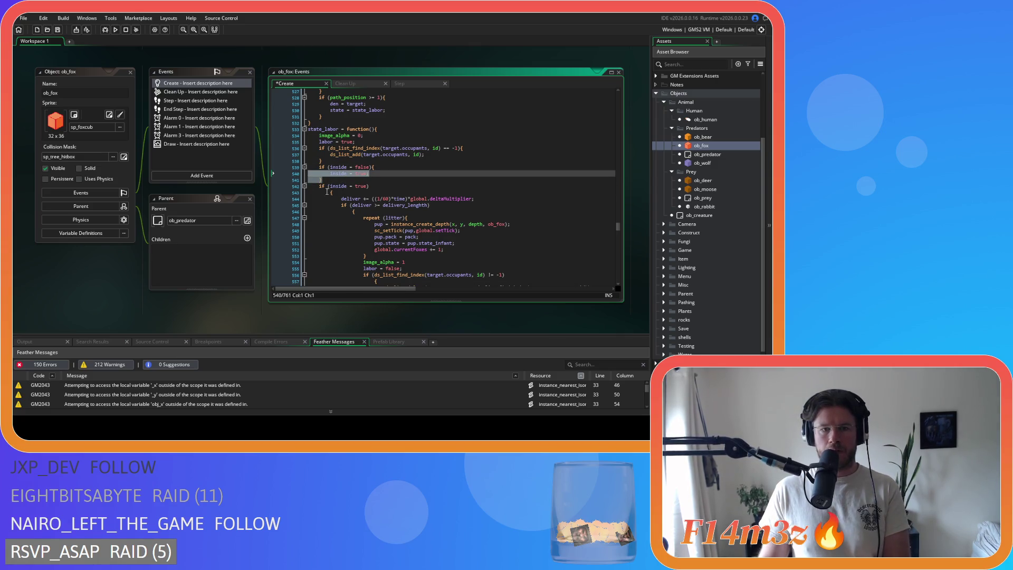
Rewrite the inside = true check as inside==true and join its brace onto that line.
click(348, 186)
text(=)
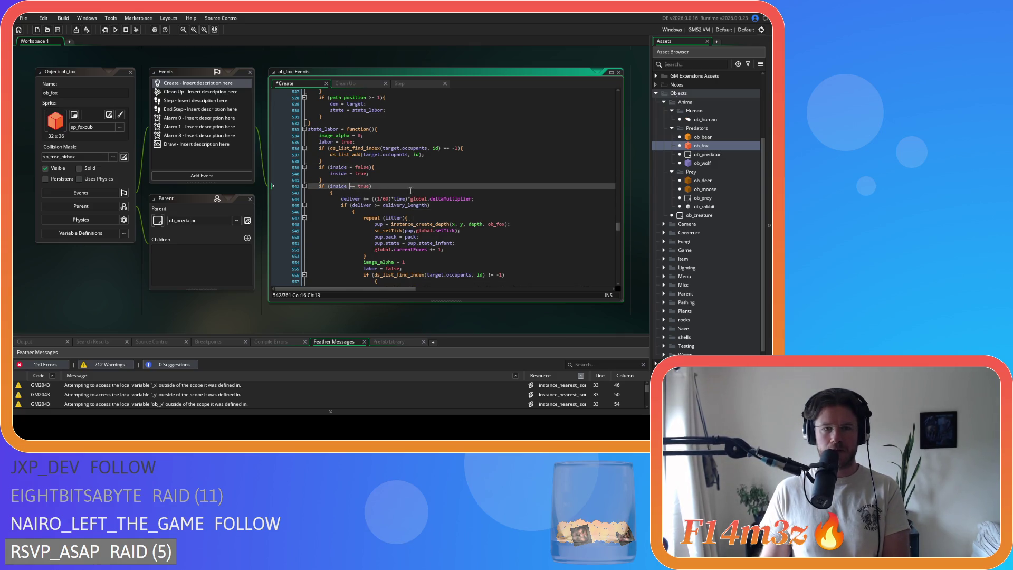
key(BackSpace)
key(Delete)
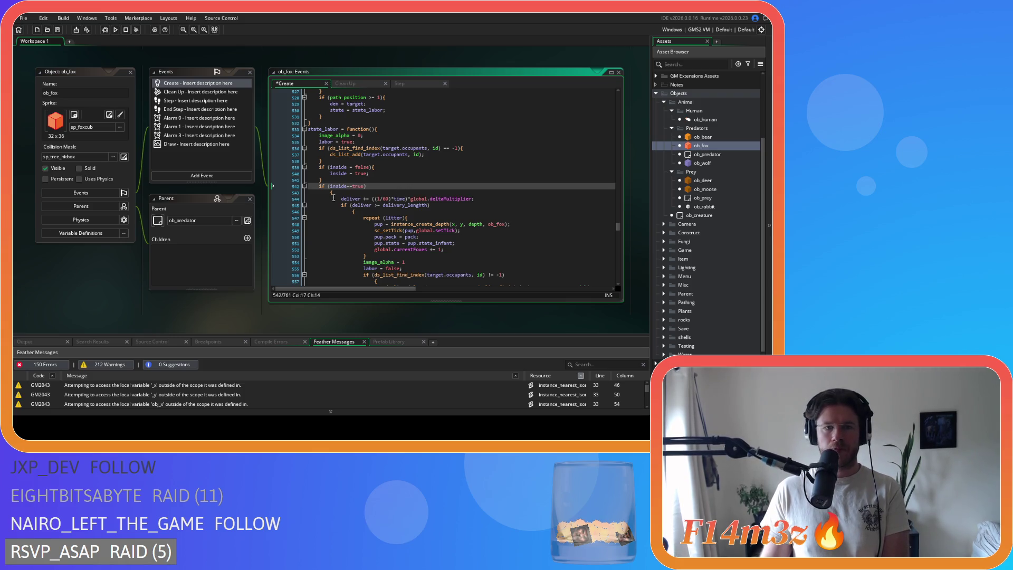
click(402, 191)
key(BackSpace)
key(BackSpace)
text({)
Unindent the inside block, tidy the deliver check's brace, and unindent the repeat block.
scroll(323, 214, down, 5)
mouse_move(356, 265)
mouse_down()
mouse_move(285, 145)
mouse_move(252, 129)
mouse_up()
key(shift+Tab)
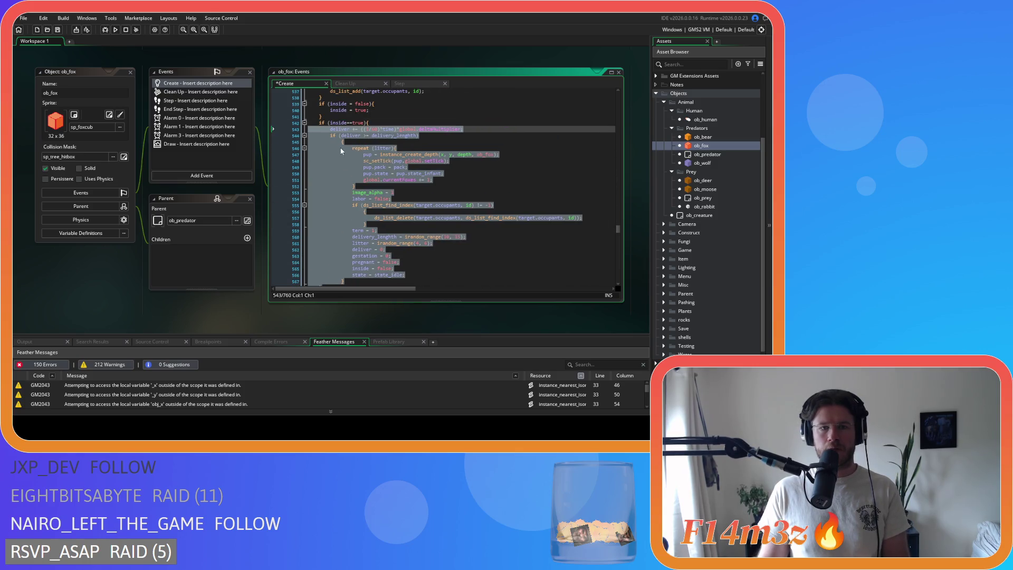
key(Down)
key(End)
key(Delete)
key(Delete)
key(Delete)
drag(344, 276, 259, 151)
key(shift+Tab)
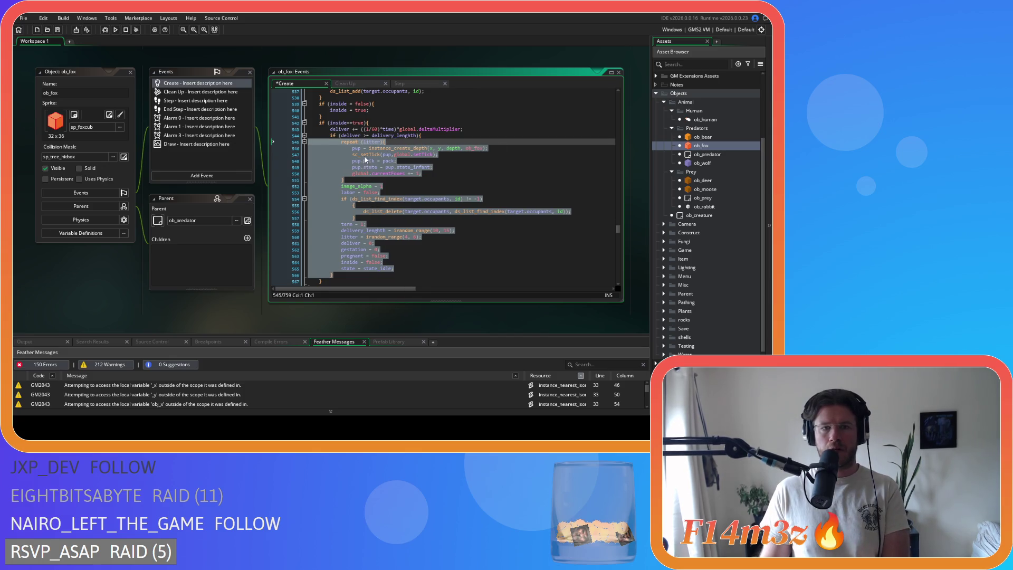
Join the brace above ds_list_delete onto its ds_list_find_index check and save the Create event.
click(363, 211)
scroll(361, 186, down, 3)
key(Up)
key(Home)
key(BackSpace)
key(BackSpace)
drag(344, 164, 279, 158)
key(ctrl+s)
Remove the spaces around the deliver comparison.
click(430, 176)
scroll(445, 192, up, 5)
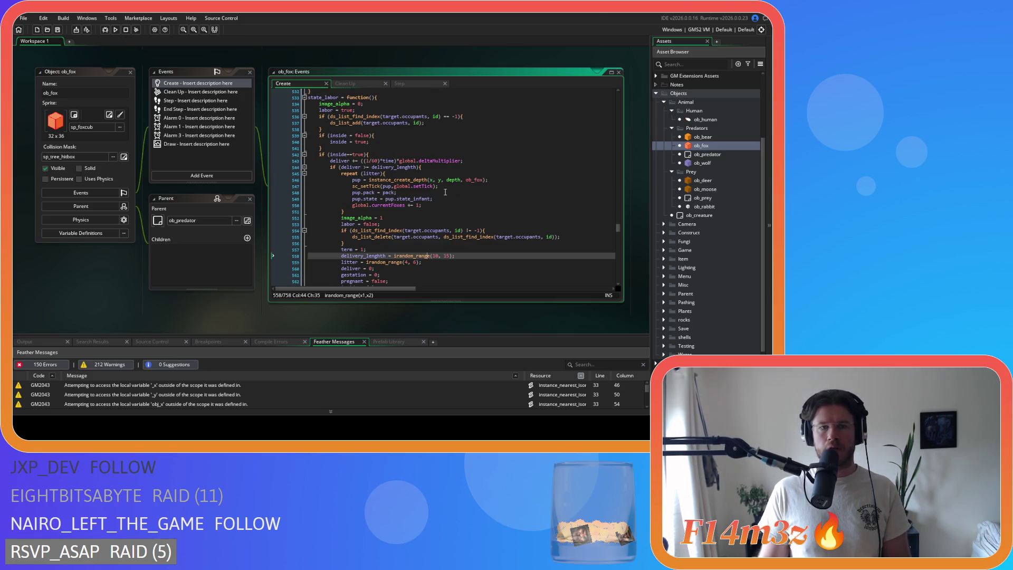
click(377, 168)
key(Delete)
key(Left)
key(Left)
key(BackSpace)
Rewrite the inside = false check as inside==false with no surrounding spaces.
click(460, 150)
click(350, 135)
text(=)
key(Delete)
key(Right)
key(Right)
key(Delete)
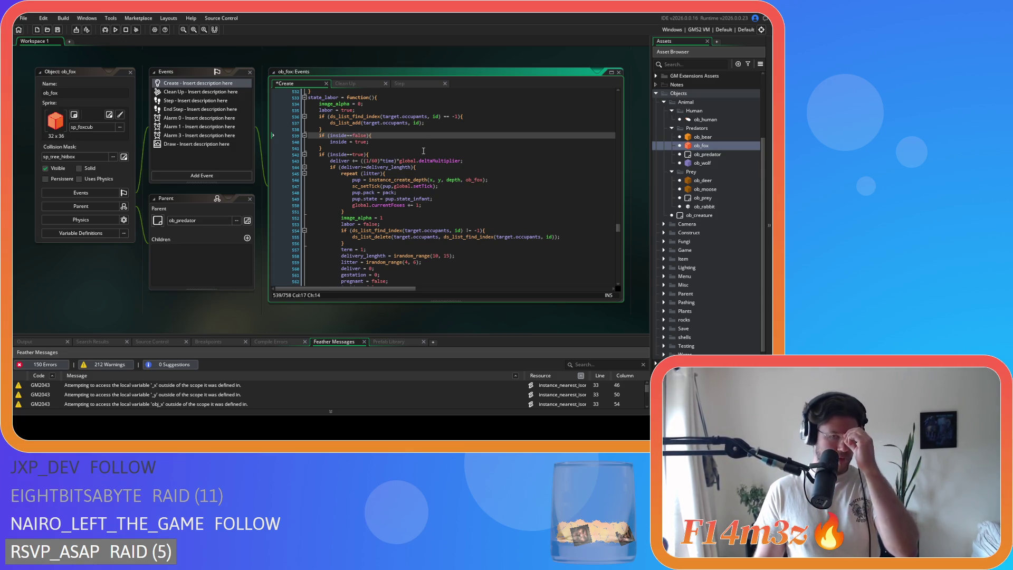
Delete the empty line in state_flee and unindent the state_flee body one level.
scroll(421, 151, down, 4)
scroll(421, 151, down, 3)
click(318, 184)
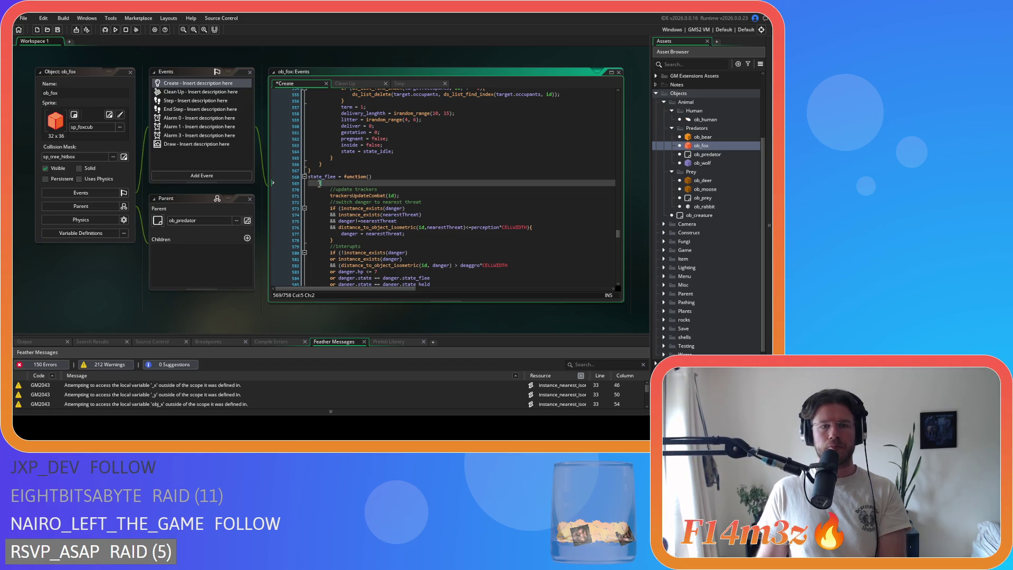
key(Delete)
scroll(318, 183, down, 4)
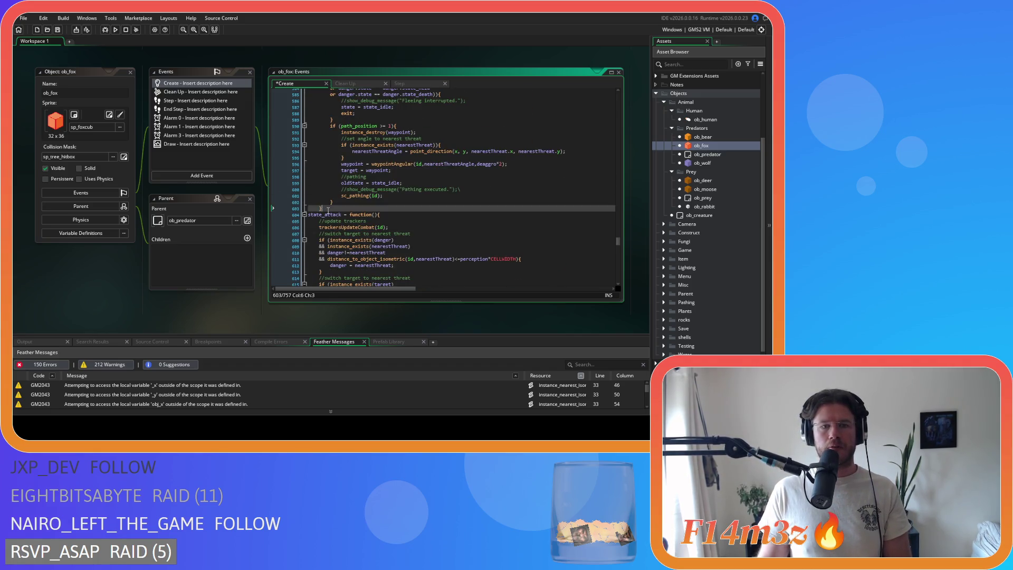
drag(460, 284, 308, 265)
drag(292, 173, 277, 119)
key(shift+Tab)
click(384, 164)
Tighten the path_position comparison in state_flee.
scroll(387, 163, down, 6)
click(369, 142)
key(BackSpace)
key(BackSpace)
text(>)
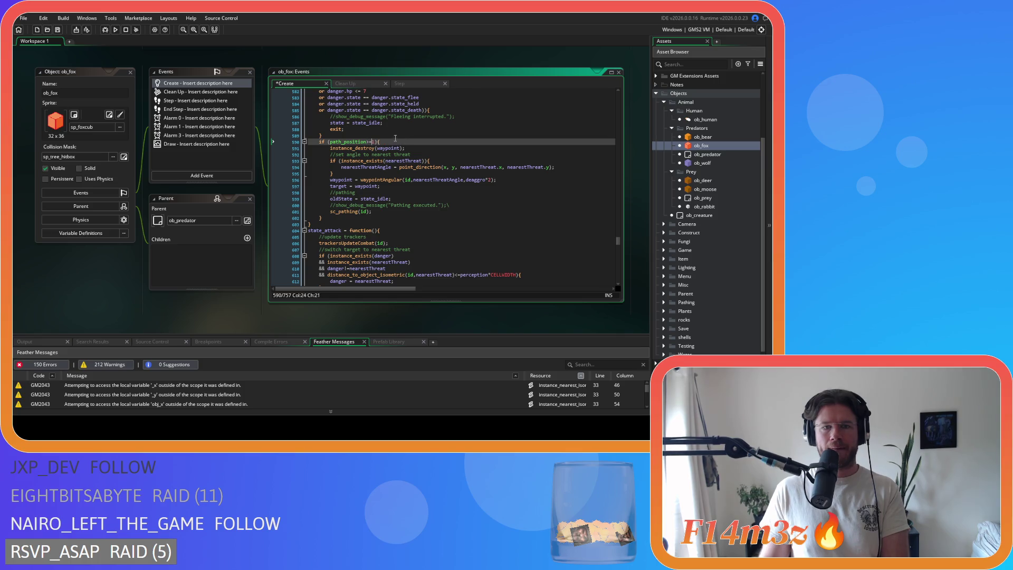
Join state_death's opening brace onto its line and unindent its body one level.
scroll(396, 138, down, 20)
scroll(389, 168, down, 13)
click(319, 117)
key(BackSpace)
mouse_move(323, 231)
mouse_down()
mouse_move(295, 158)
mouse_move(234, 111)
mouse_up()
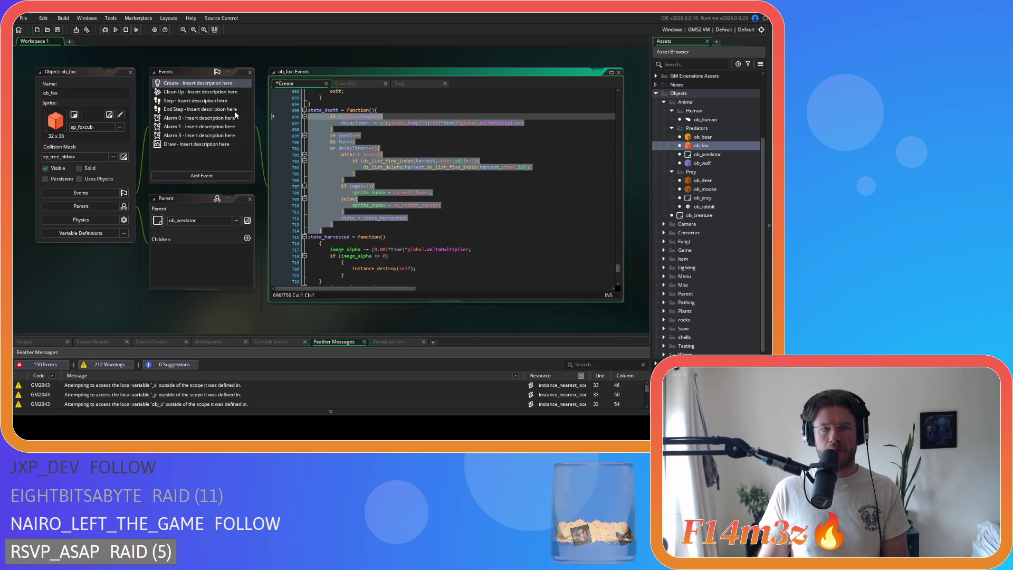
key(shift+Tab)
Join the state_harvested and state_infant opening braces onto their function lines.
click(319, 242)
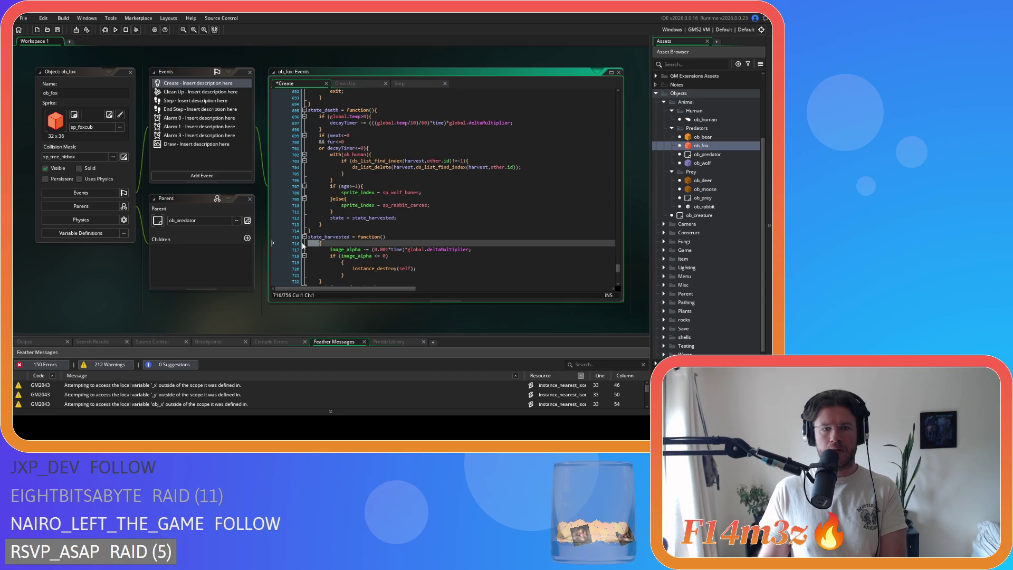
key(BackSpace)
scroll(330, 211, down, 3)
mouse_move(330, 211)
mouse_down()
mouse_move(272, 192)
mouse_move(274, 179)
mouse_up()
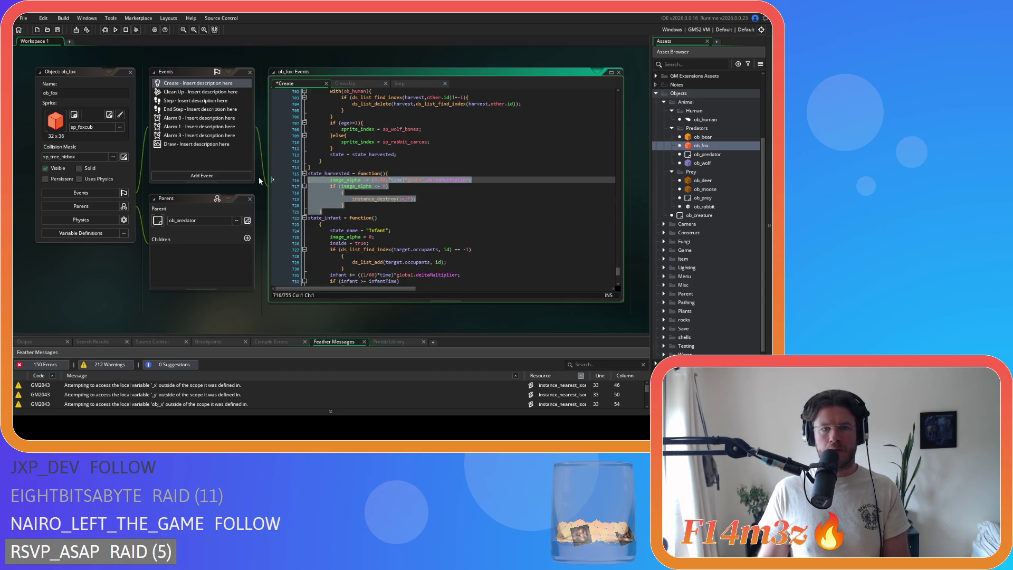
scroll(321, 188, down, 2)
click(319, 177)
key(BackSpace)
key(BackSpace)
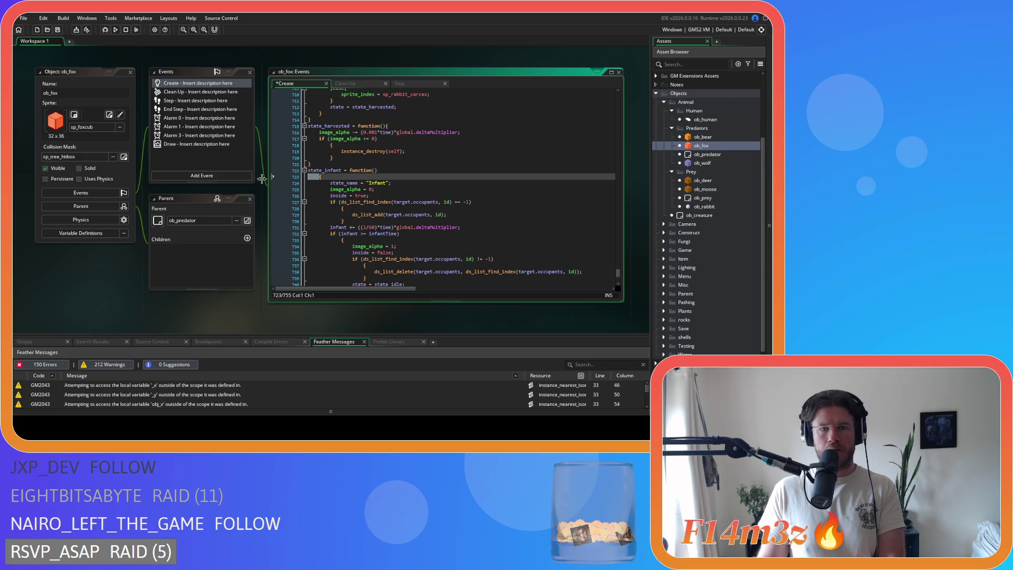
scroll(396, 196, up, 6)
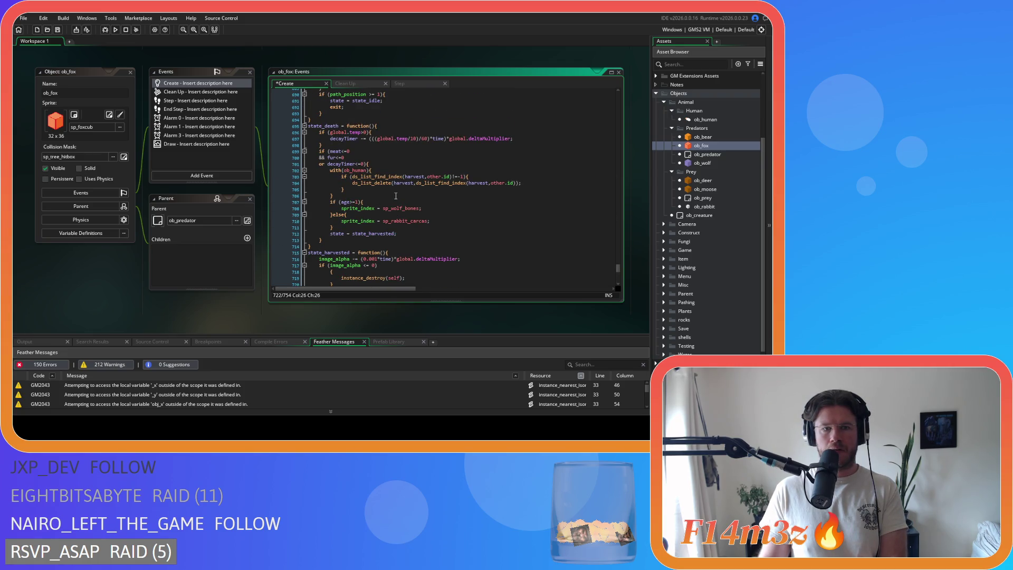
scroll(395, 195, down, 10)
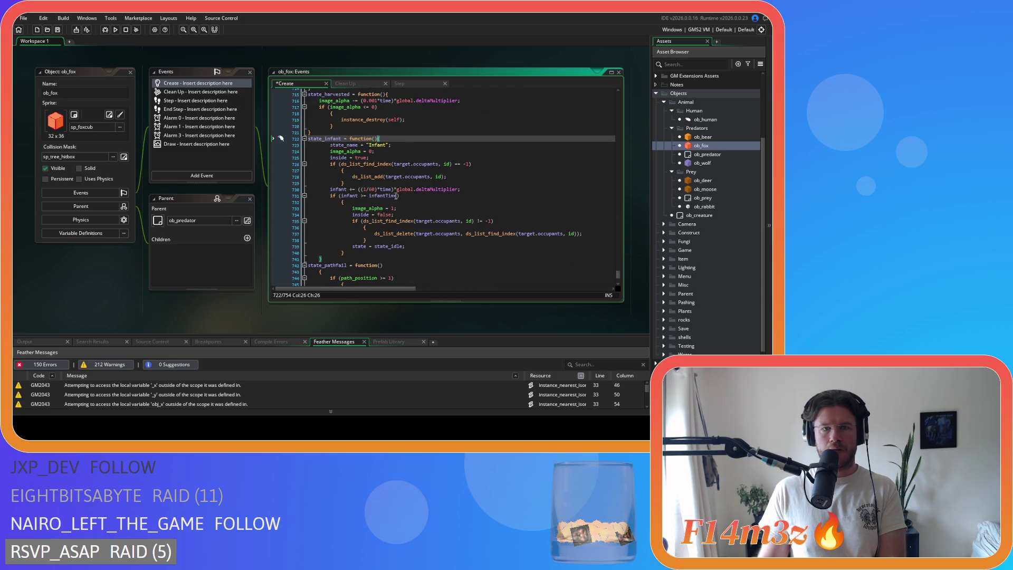
mouse_move(354, 198)
mouse_down()
mouse_move(264, 87)
mouse_move(261, 143)
mouse_up()
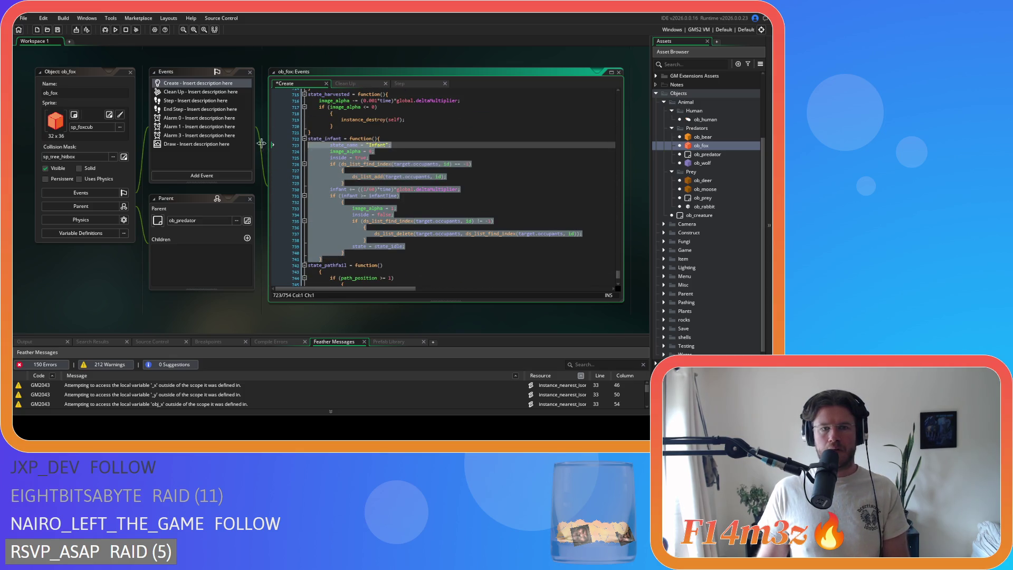
scroll(307, 206, down, 4)
Join state_pathfail's lone brace onto its line, unindent its body, and save the Create event.
click(318, 197)
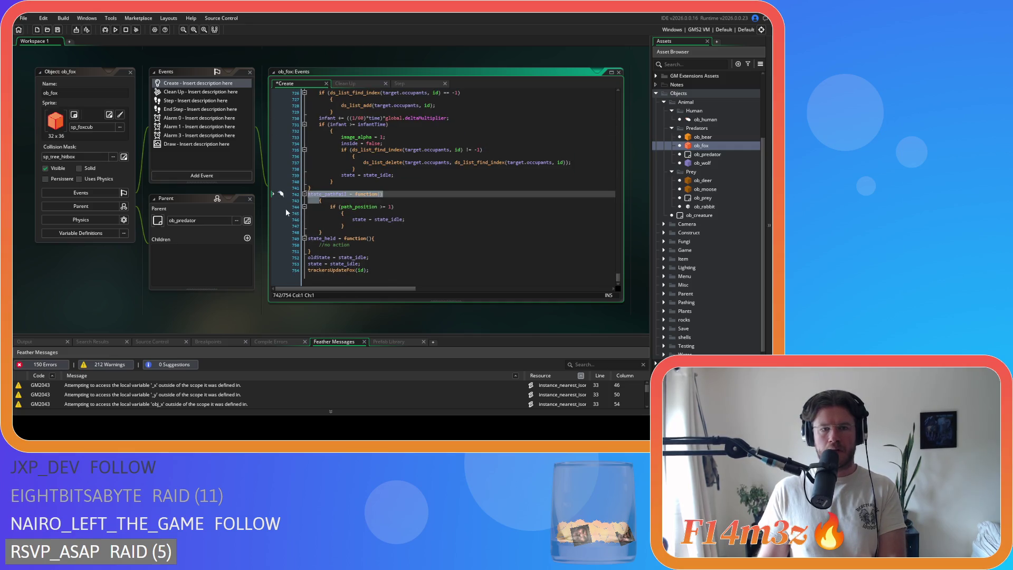
key(BackSpace)
key(BackSpace)
drag(327, 233, 257, 207)
key(shift+Tab)
key(ctrl+s)
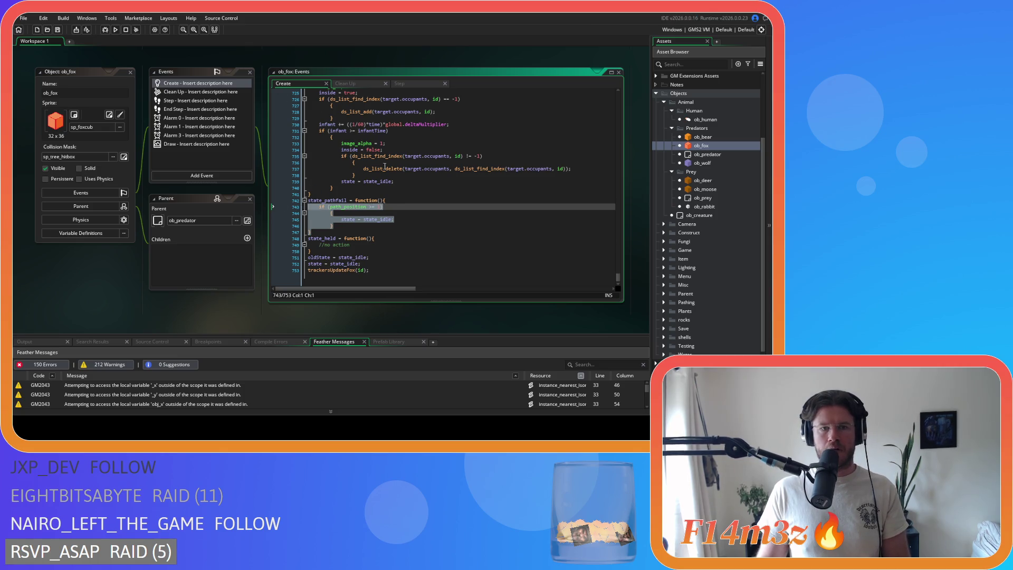
click(488, 213)
mouse_move(614, 275)
mouse_down()
mouse_move(602, 95)
mouse_move(609, 267)
mouse_up()
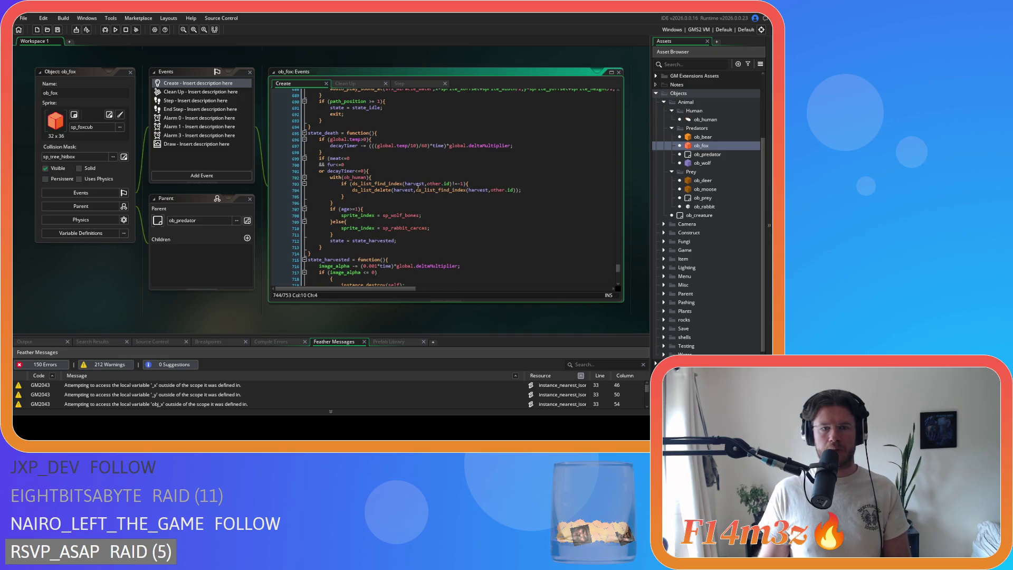
scroll(481, 205, down, 1)
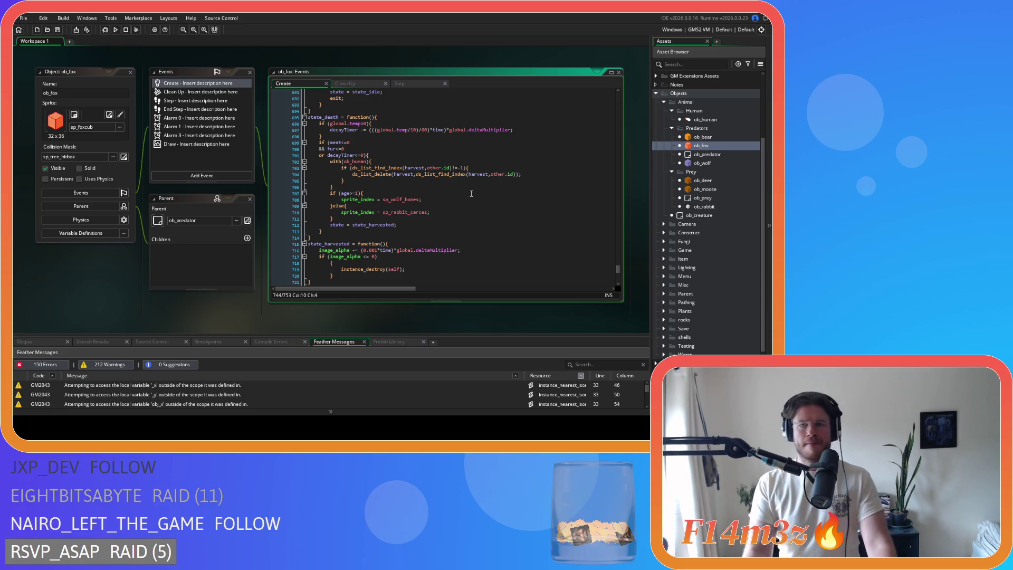
Open ob_bear and find the state_death function definition and its threat map check.
double_click(699, 138)
key(ctrl+f)
text(state_death)
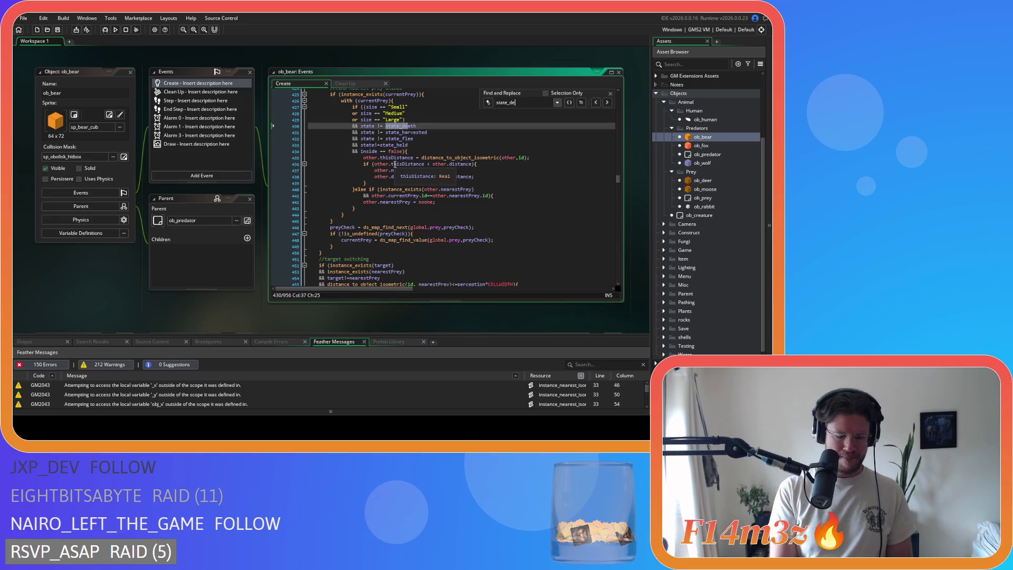
click(608, 103)
click(608, 103)
click(609, 103)
click(608, 102)
scroll(522, 217, down, 1)
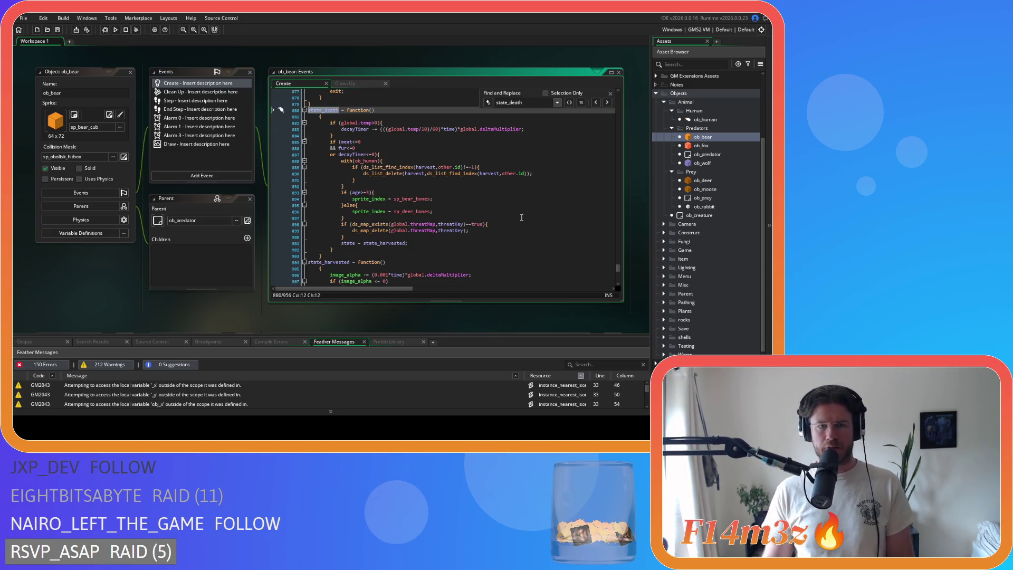
key(Escape)
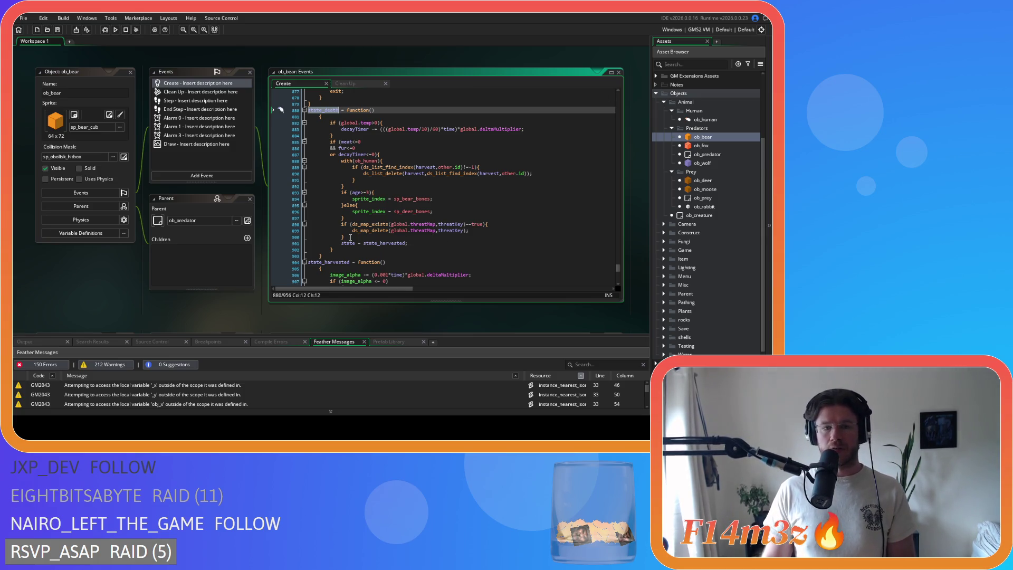
drag(350, 238, 338, 223)
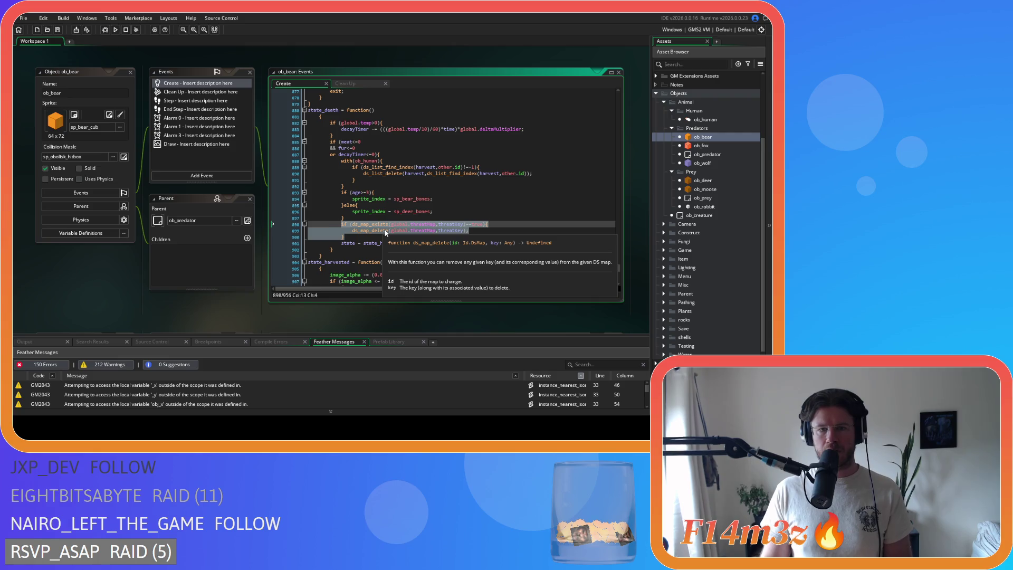
click(463, 231)
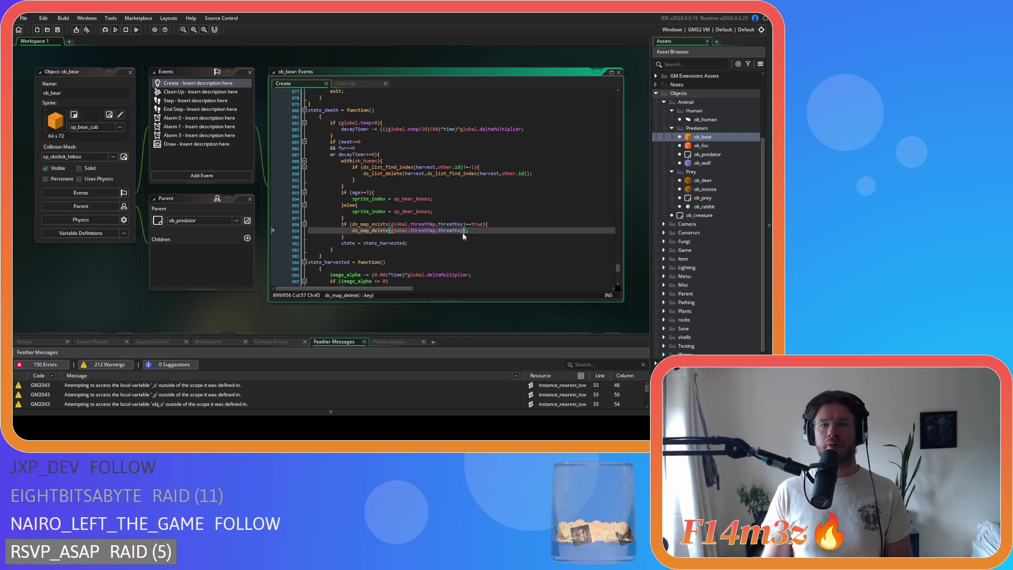
scroll(503, 221, down, 3)
scroll(504, 222, down, 1)
Join state_harvested's braces onto their lines, unindent its body and if block, and save.
click(319, 205)
key(BackSpace)
key(BackSpace)
drag(324, 236, 275, 216)
key(shift+Tab)
click(327, 216)
key(BackSpace)
key(BackSpace)
key(shift+Tab)
click(324, 225)
key(ctrl+s)
scroll(366, 222, down, 2)
scroll(366, 222, down, 2)
Move state_mate's opening brace onto the function line and adjust its body indentation.
click(315, 182)
key(BackSpace)
key(BackSpace)
scroll(332, 205, down, 5)
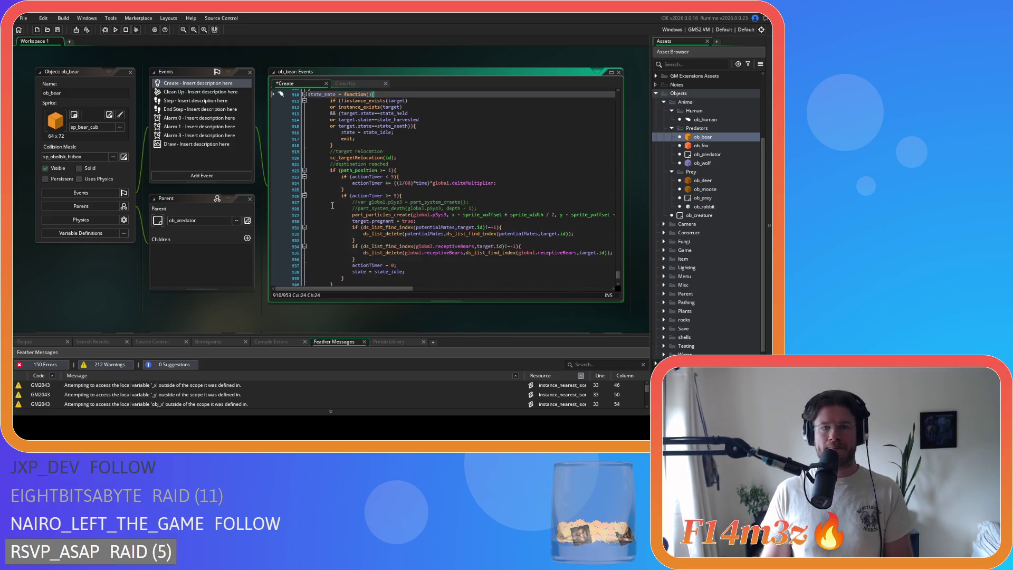
scroll(332, 205, down, 3)
mouse_move(332, 225)
mouse_down()
mouse_move(295, 211)
mouse_move(285, 132)
mouse_up()
key(ctrl+z)
key(ctrl+z)
key(ctrl+z)
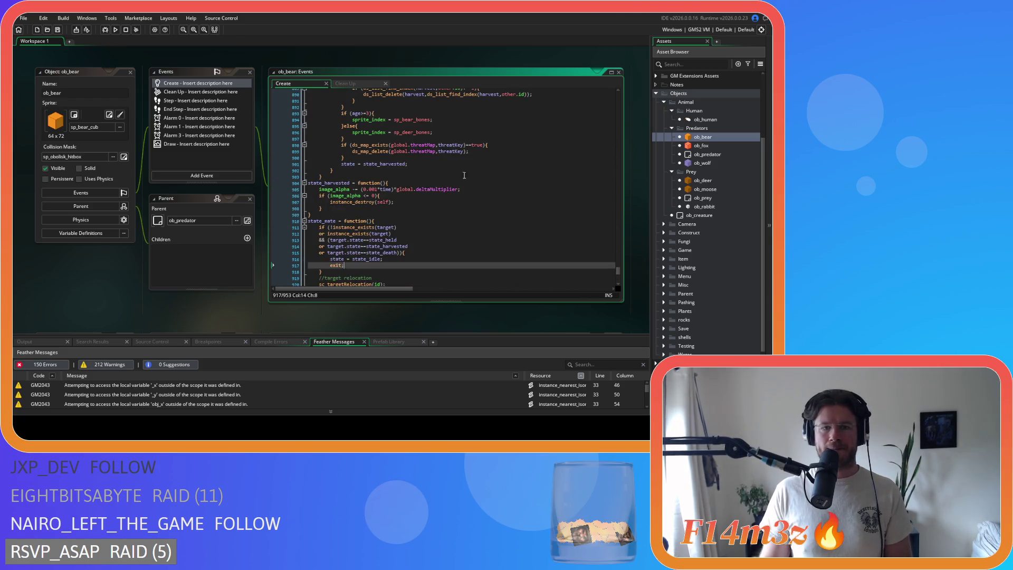
scroll(505, 187, down, 10)
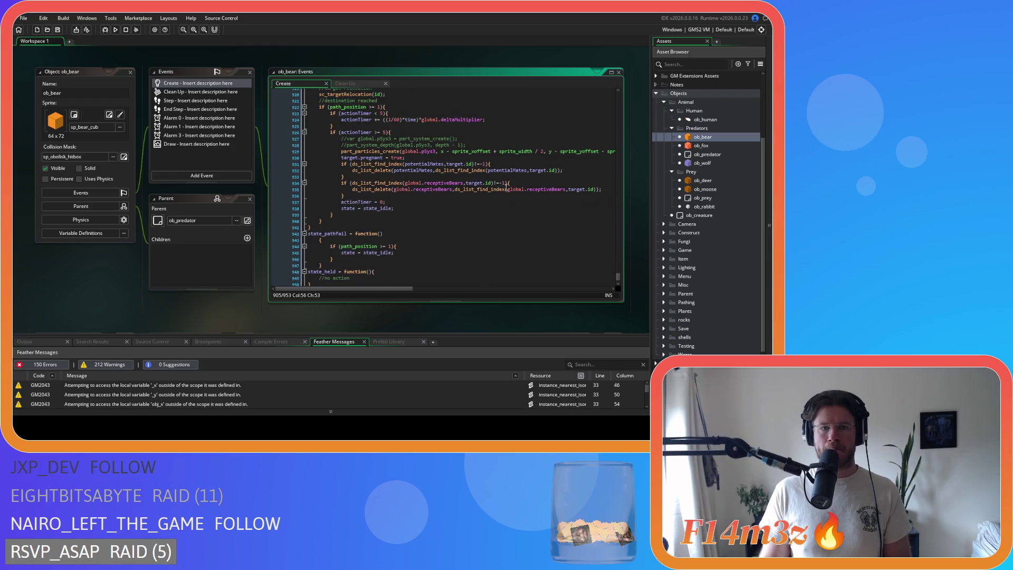
Join state_pathfail's brace onto its function line and unindent its body one level.
click(320, 201)
key(BackSpace)
key(BackSpace)
drag(323, 232, 274, 213)
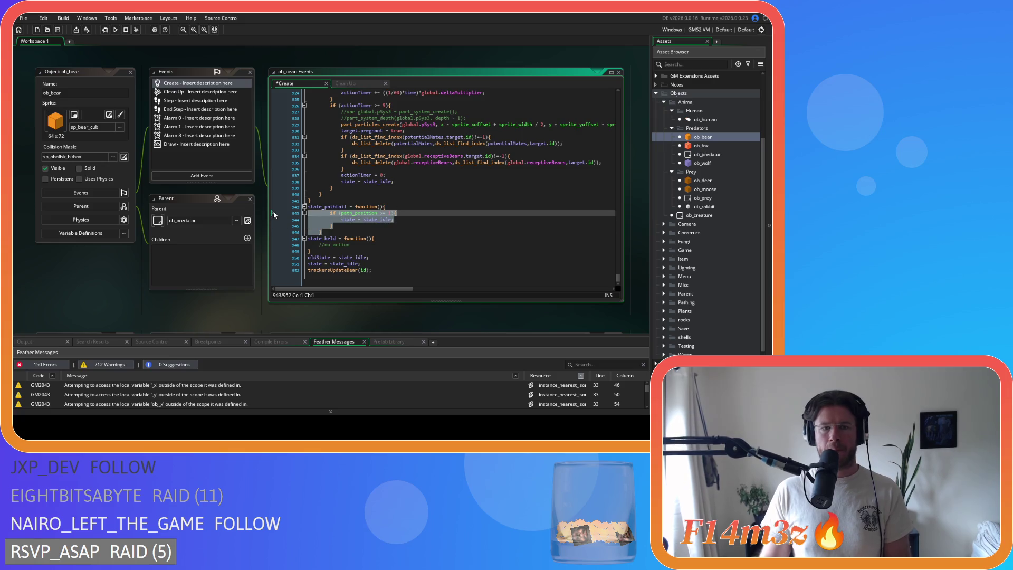
key(shift+Tab)
click(350, 230)
scroll(443, 189, up, 8)
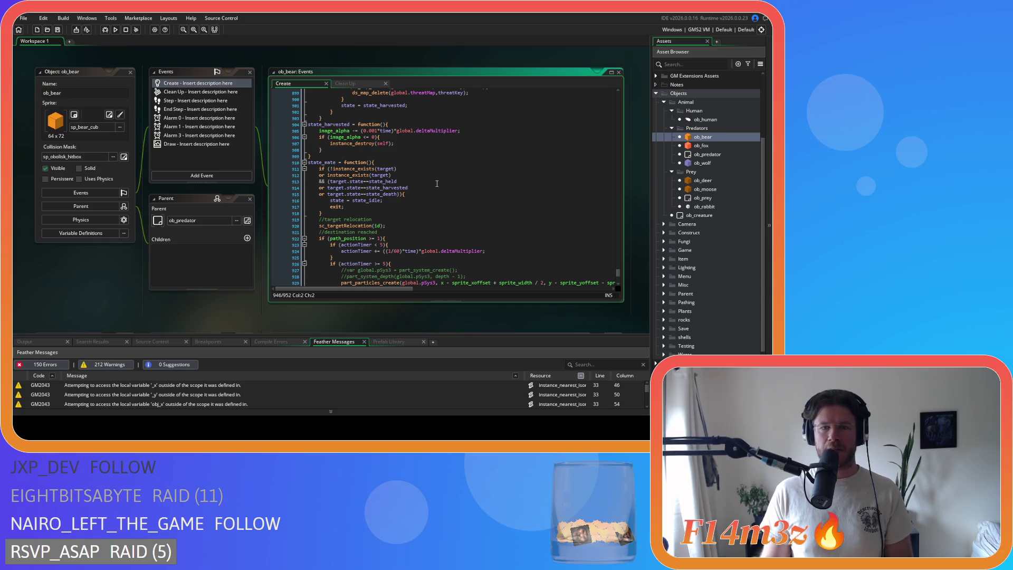
scroll(436, 184, up, 3)
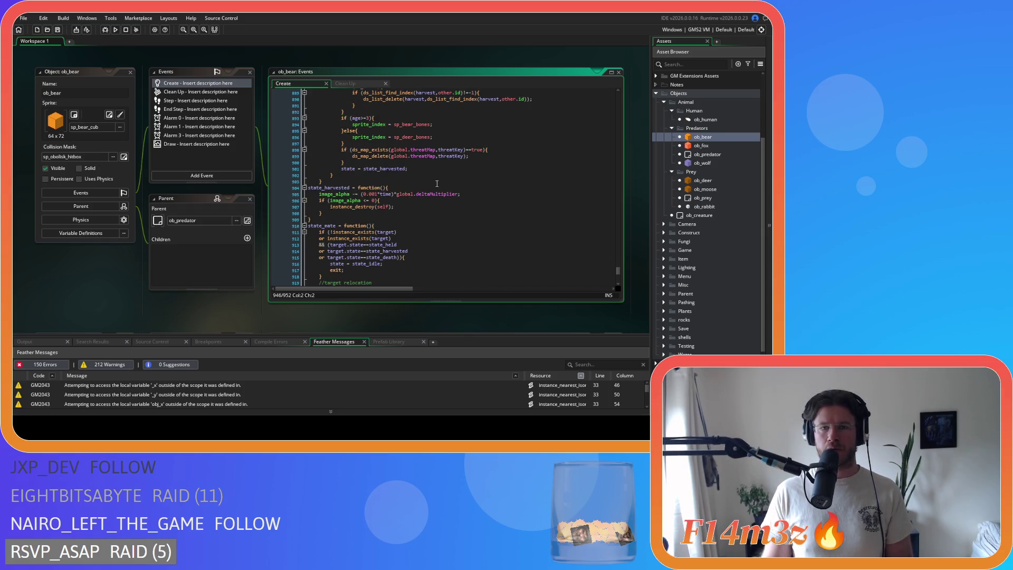
scroll(437, 184, down, 2)
scroll(437, 183, up, 2)
Remove the spaces around <= in the image_alpha check and save.
click(363, 201)
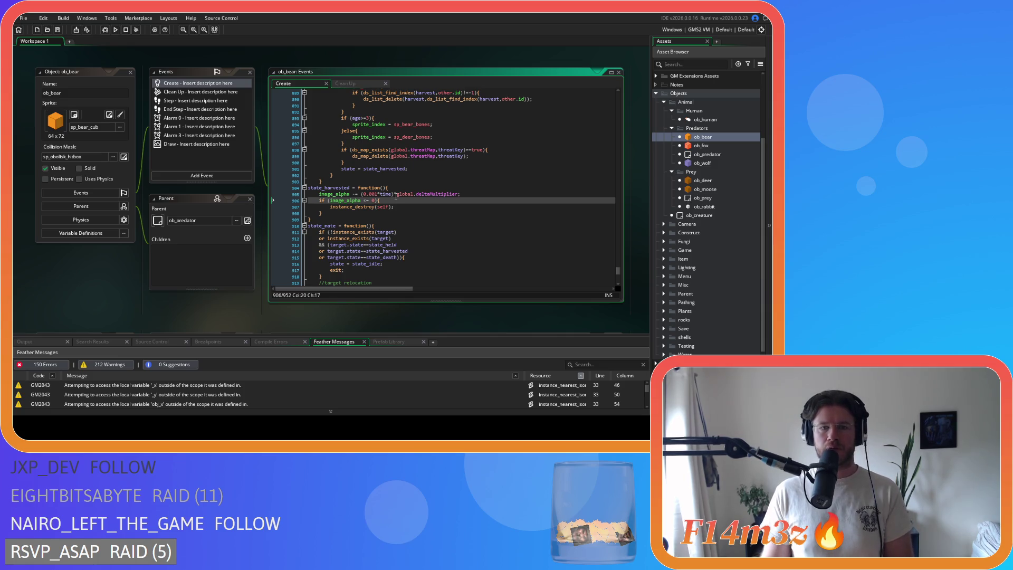
key(Delete)
key(Right)
key(Right)
key(Delete)
key(ctrl+s)
Join state_death's brace onto its function line, unindent its body, and save.
scroll(466, 210, up, 4)
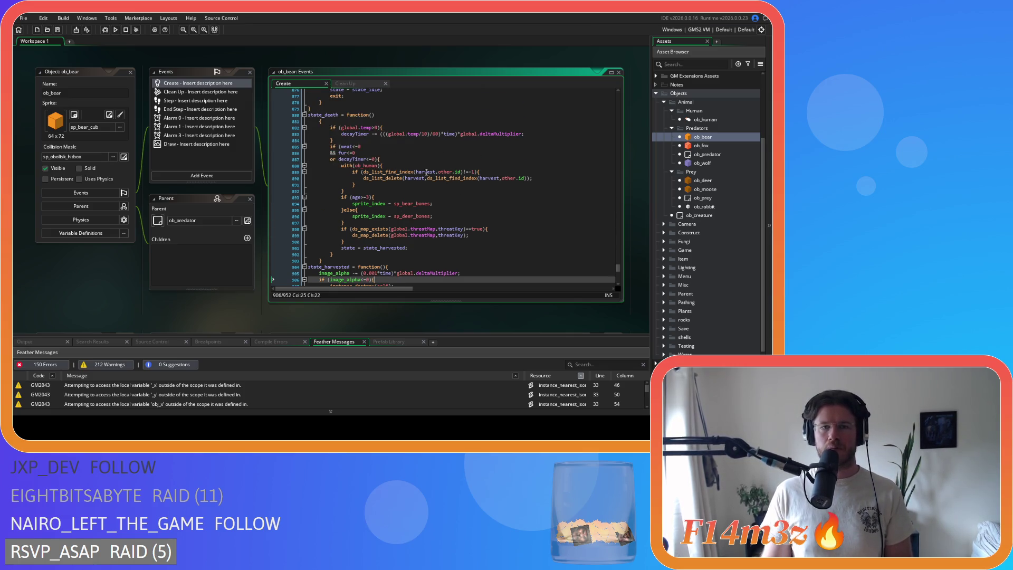
click(318, 121)
key(BackSpace)
key(BackSpace)
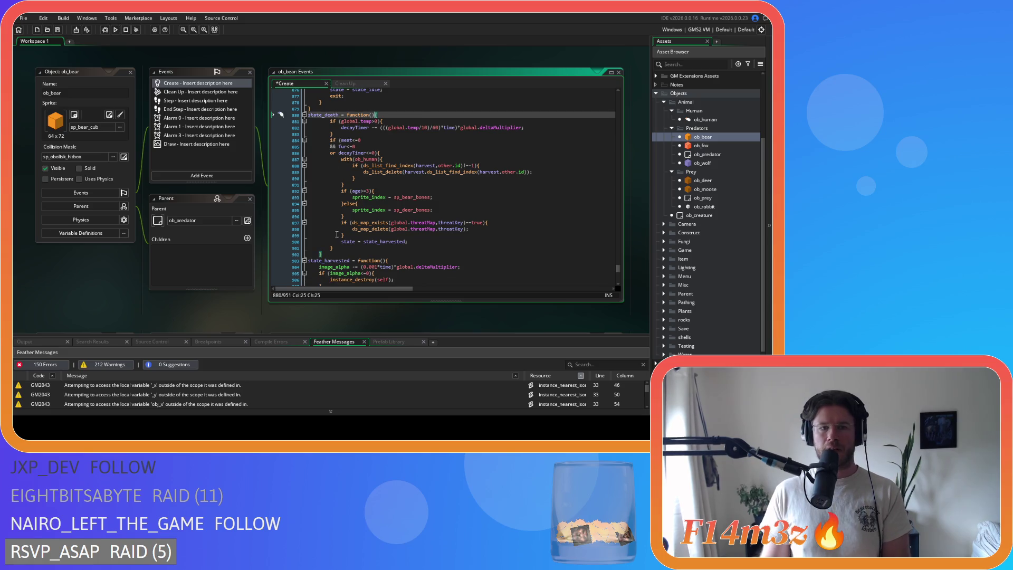
drag(334, 254, 250, 121)
key(shift+Tab)
click(417, 189)
key(ctrl+s)
Glance at the Clean Up event code, then return to the Create code.
scroll(417, 189, up, 7)
scroll(419, 191, down, 5)
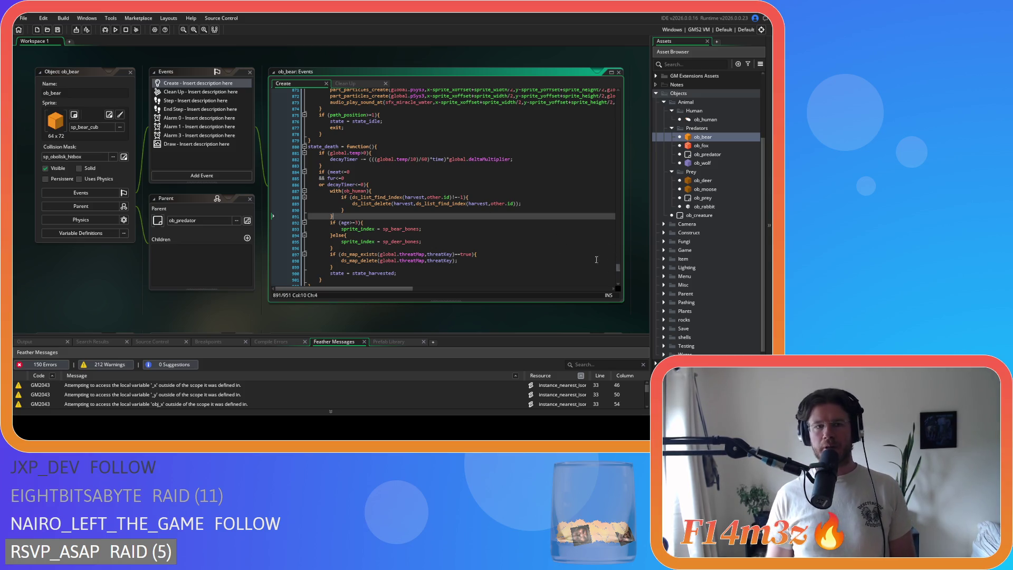
click(178, 93)
click(192, 83)
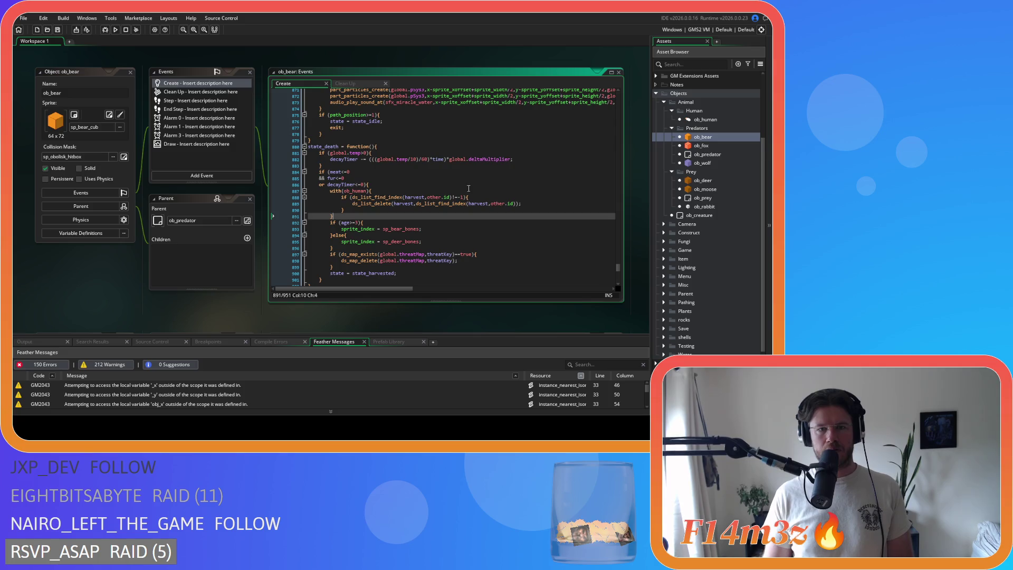
drag(619, 267, 605, 92)
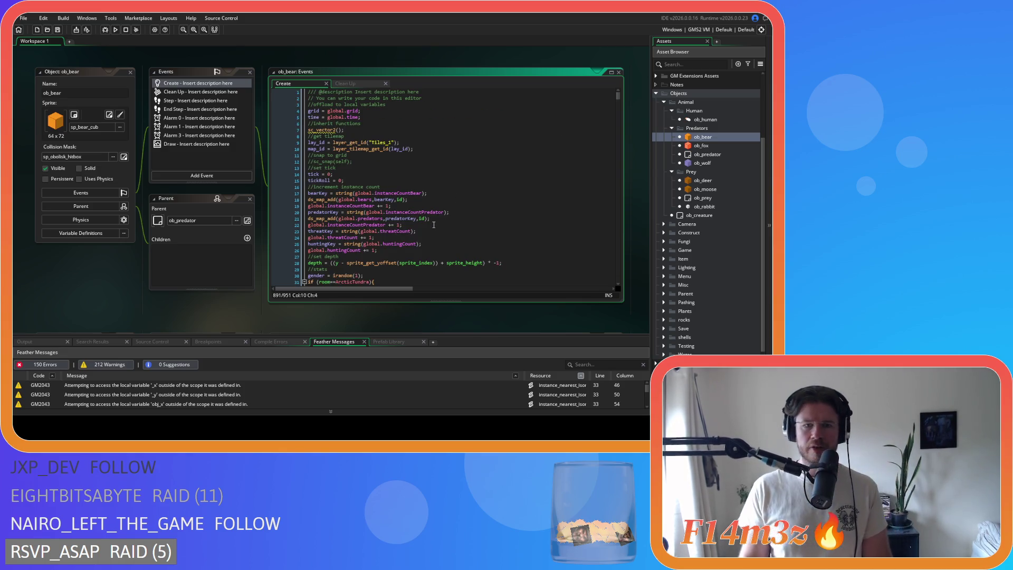
Check the predators ds_map_add call, then open sc_deathBear from Scripts > Death.
click(364, 219)
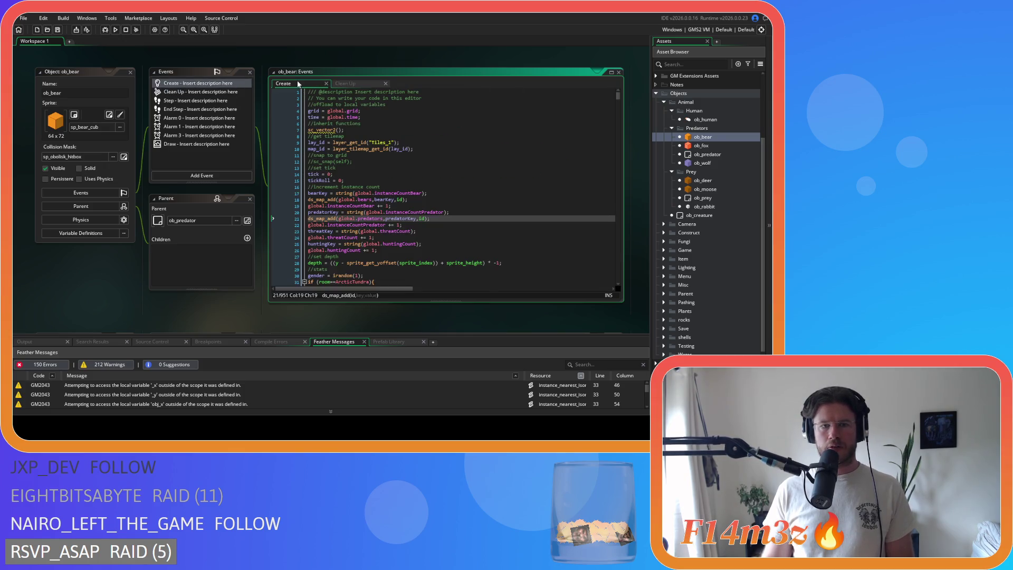
scroll(730, 227, down, 3)
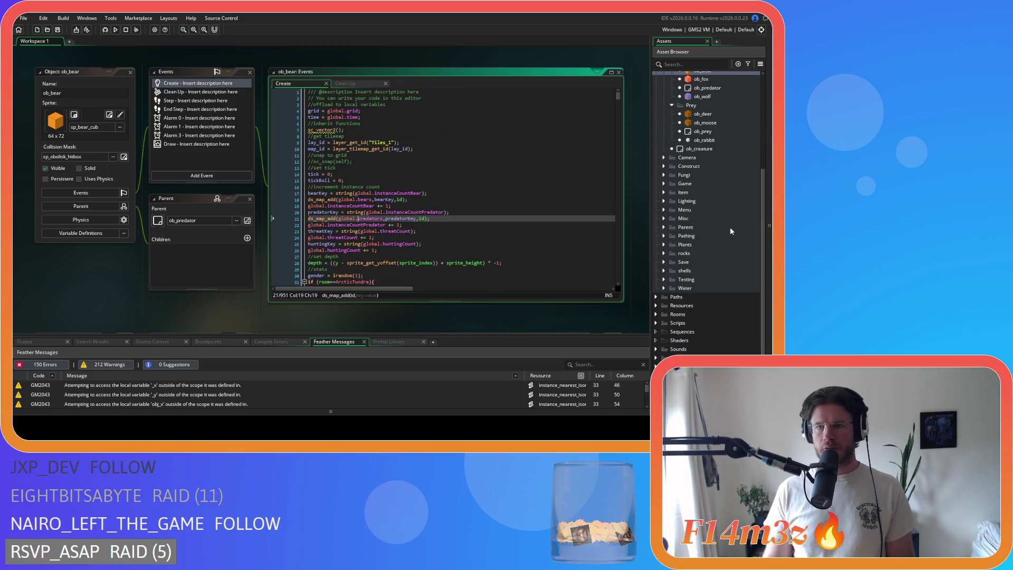
click(657, 323)
scroll(657, 312, down, 5)
click(663, 249)
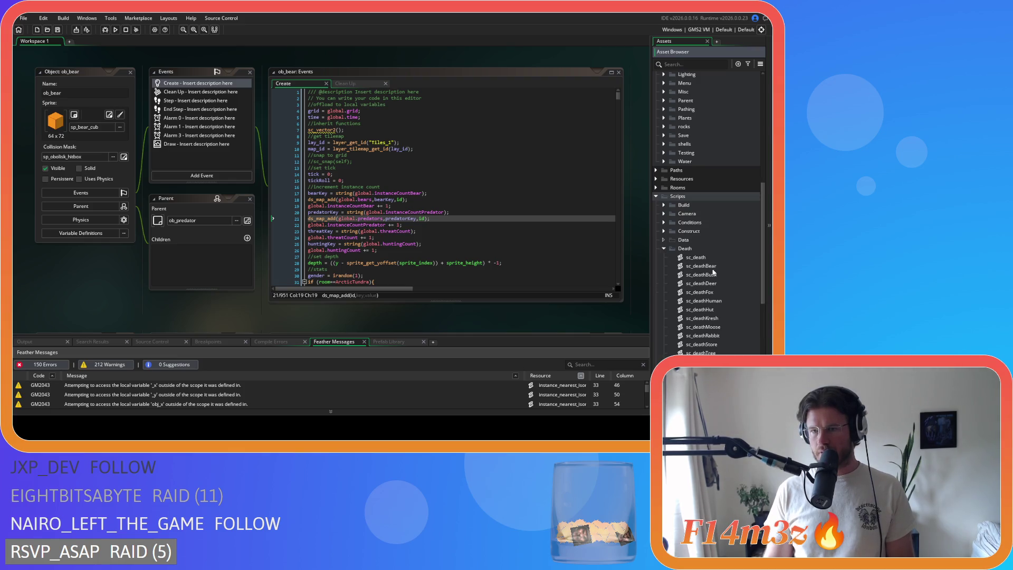
double_click(701, 266)
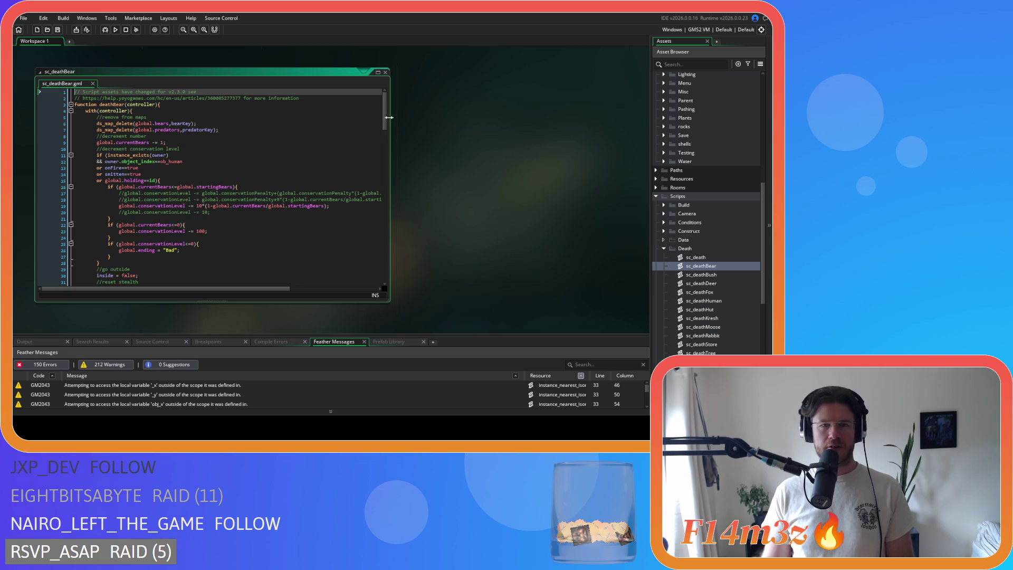
Select the arguments of the ds_map_delete predators line.
drag(385, 118, 386, 123)
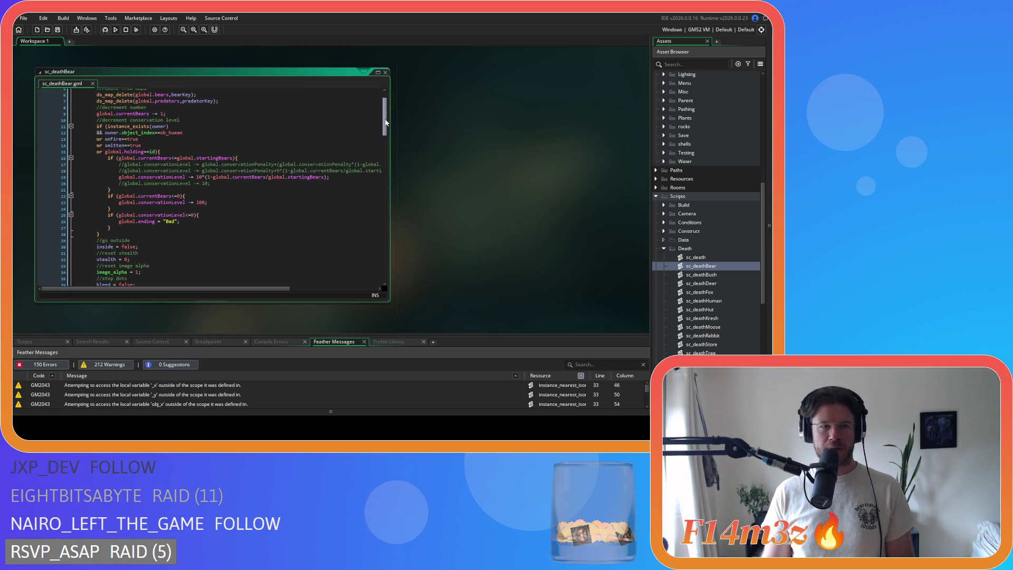
drag(157, 100, 300, 105)
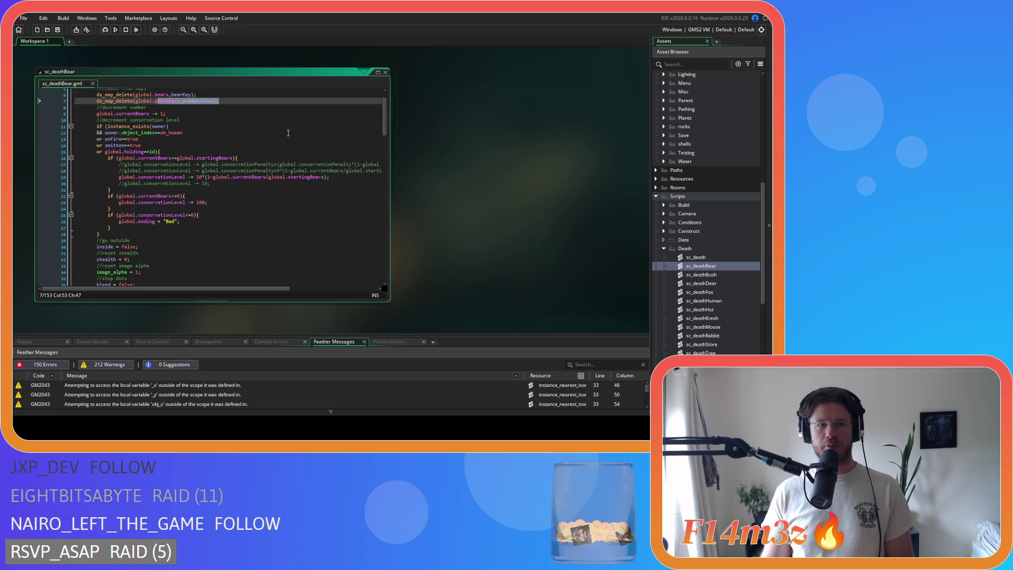
scroll(378, 91, up, 2)
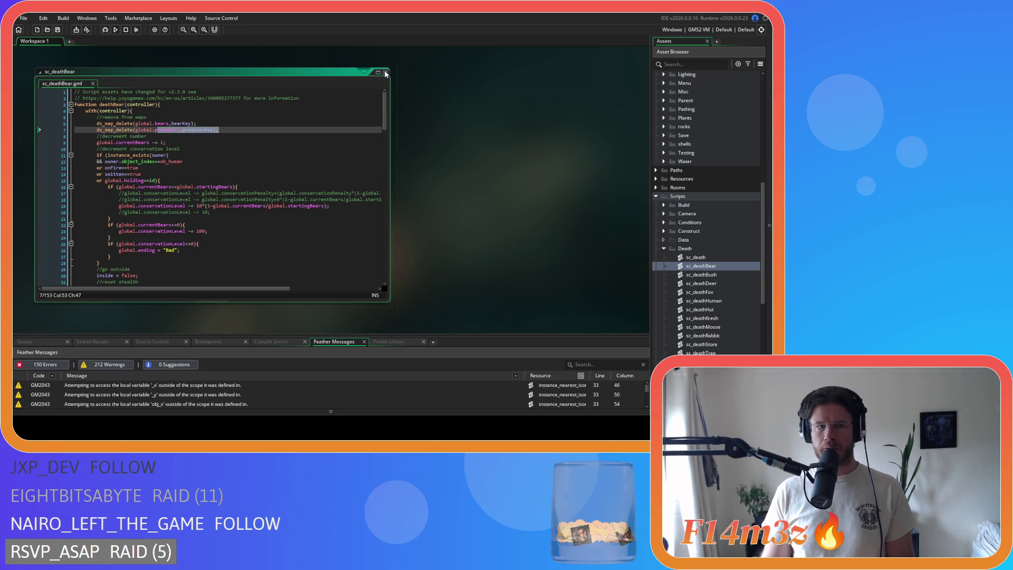
Close sc_deathBear and collapse the Death and Scripts folders.
click(386, 73)
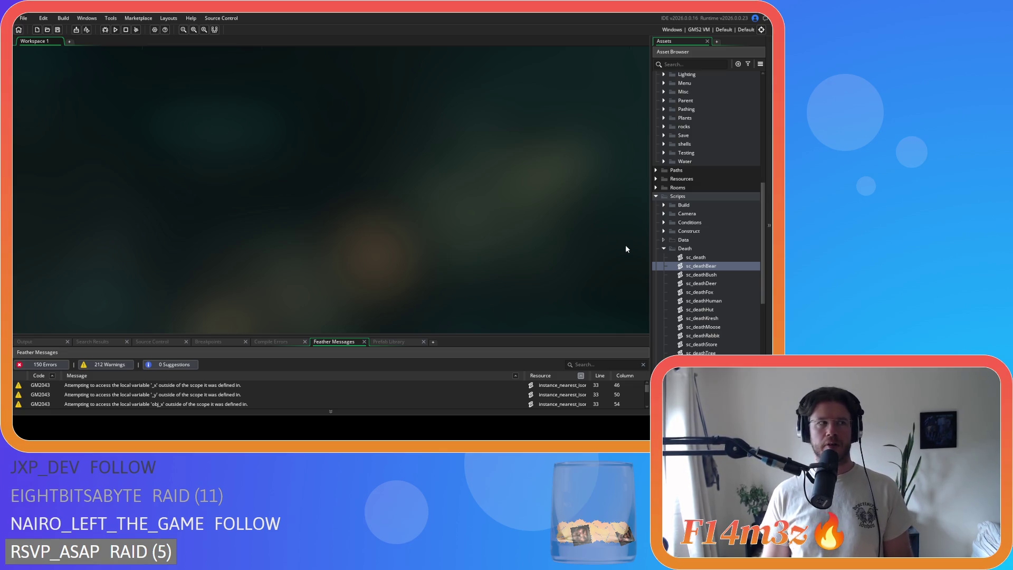
click(664, 248)
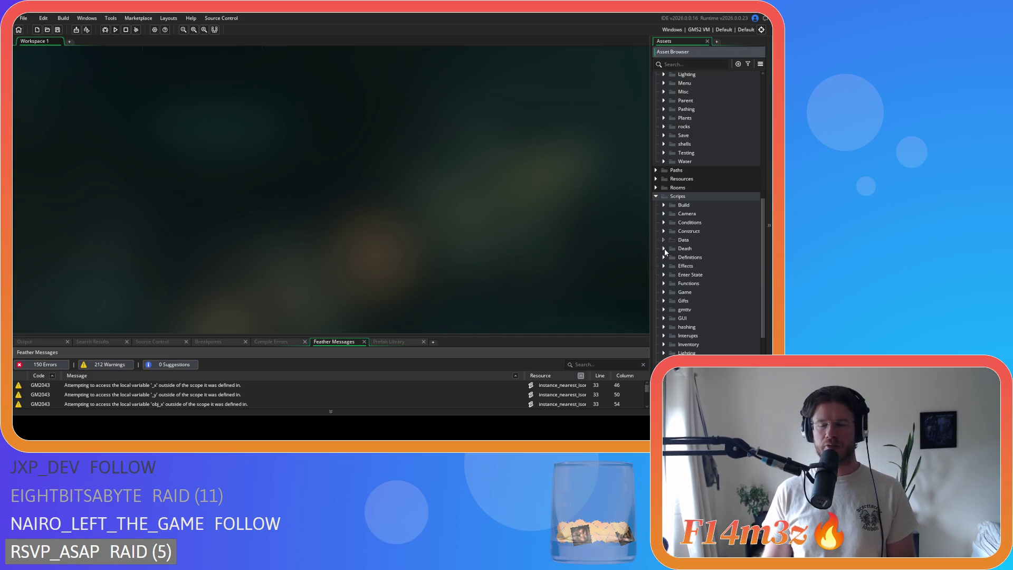
click(656, 196)
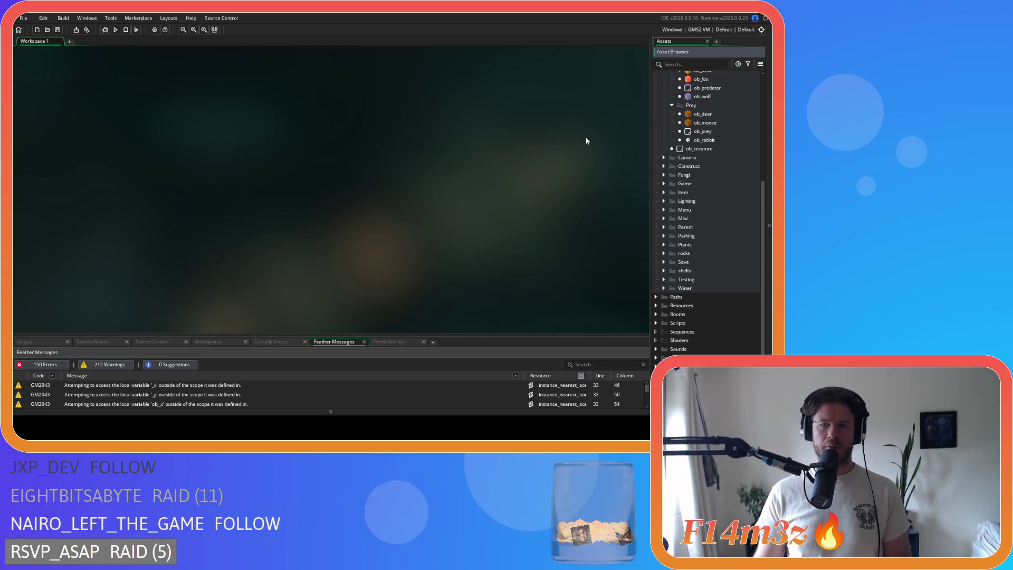
scroll(680, 180, up, 2)
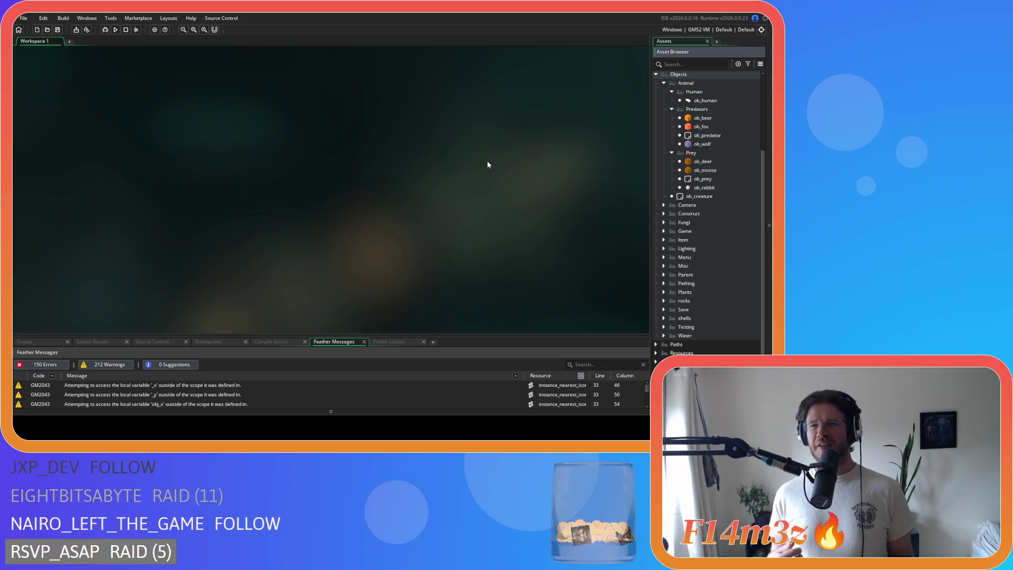
Open ob_fox from Objects > Animal > Predators to view its Create code.
click(480, 151)
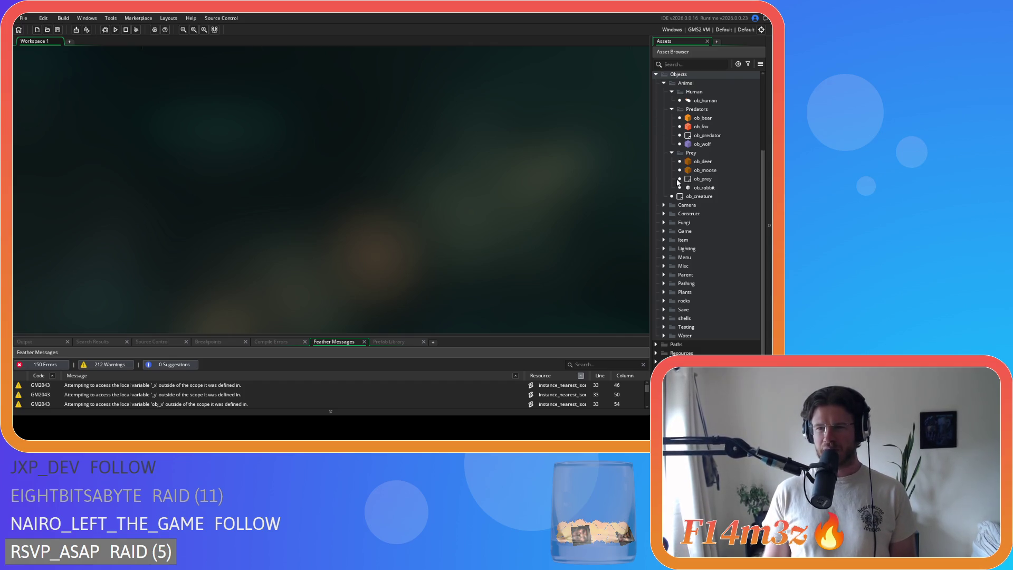
scroll(723, 193, up, 3)
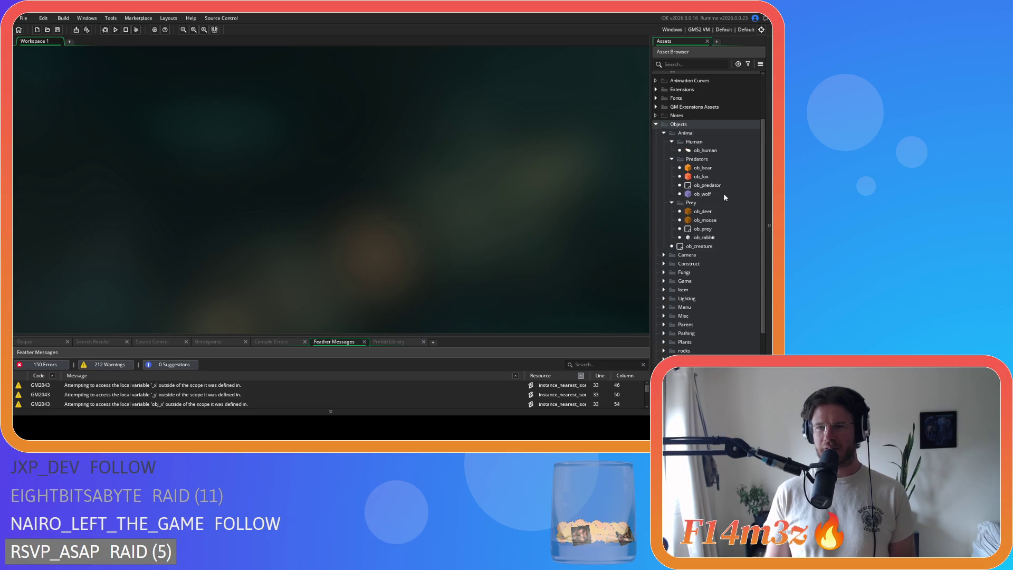
scroll(690, 202, down, 2)
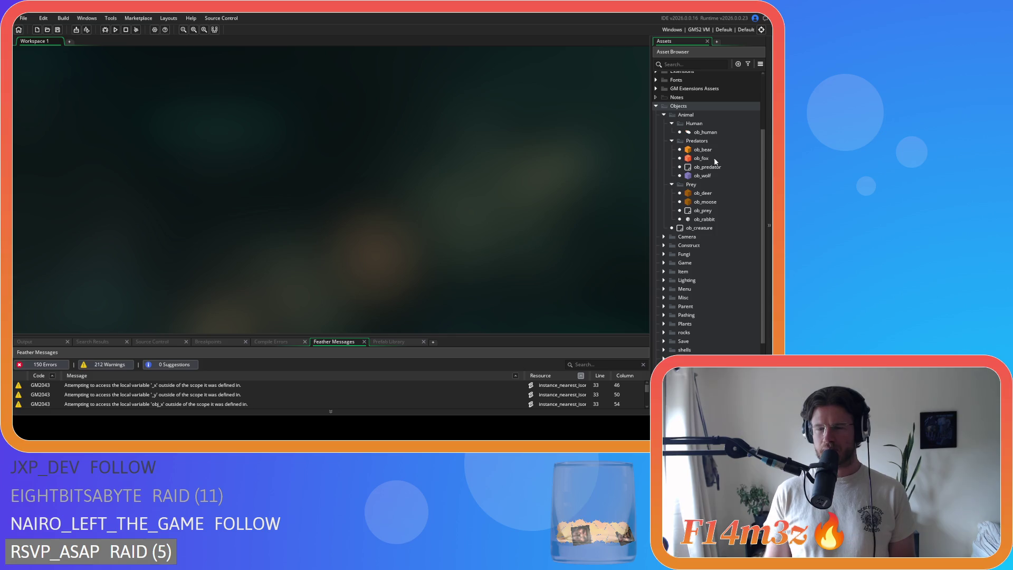
double_click(701, 158)
click(456, 198)
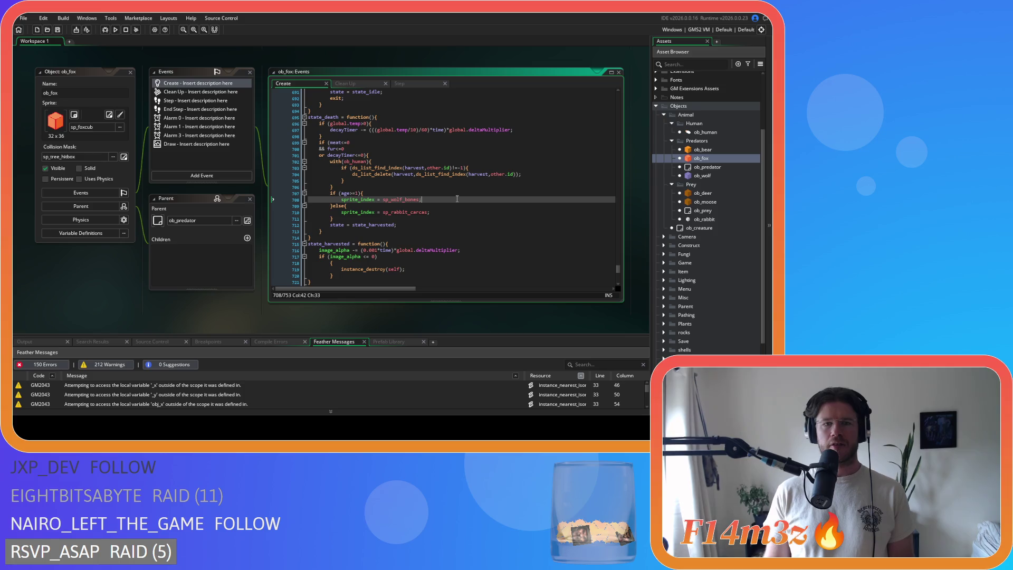
scroll(456, 198, up, 20)
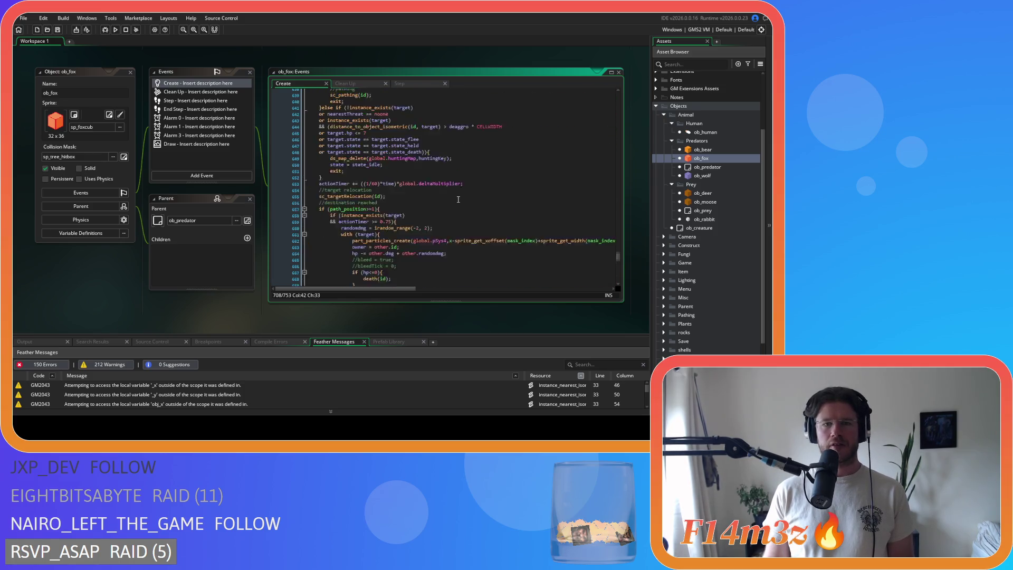
scroll(458, 199, up, 20)
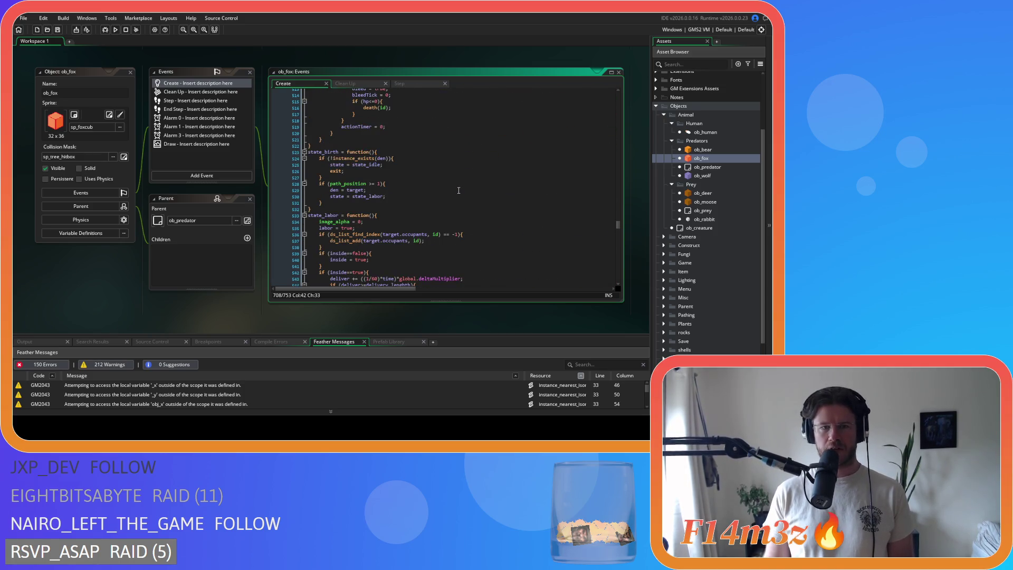
scroll(458, 191, up, 4)
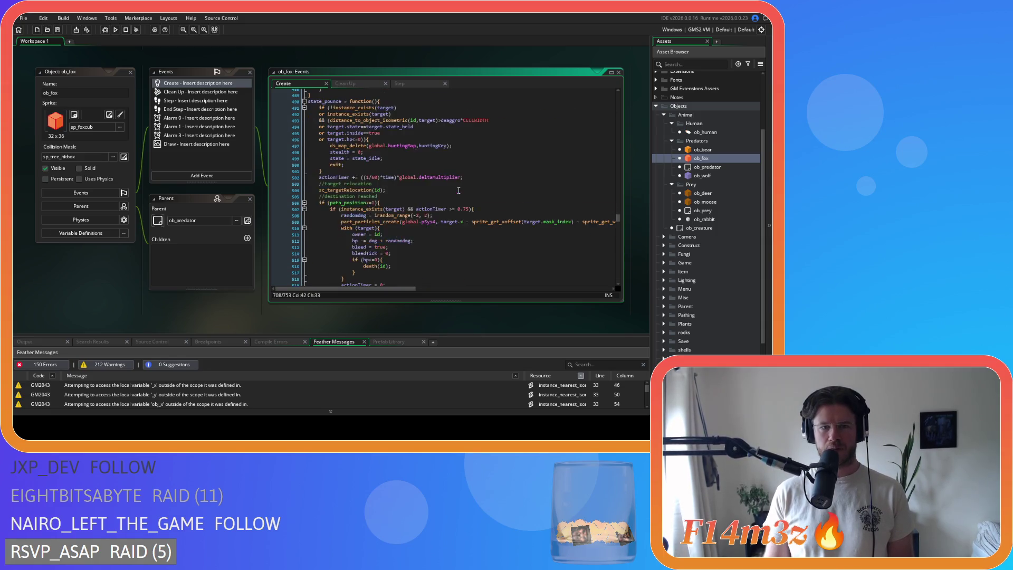
scroll(494, 199, up, 12)
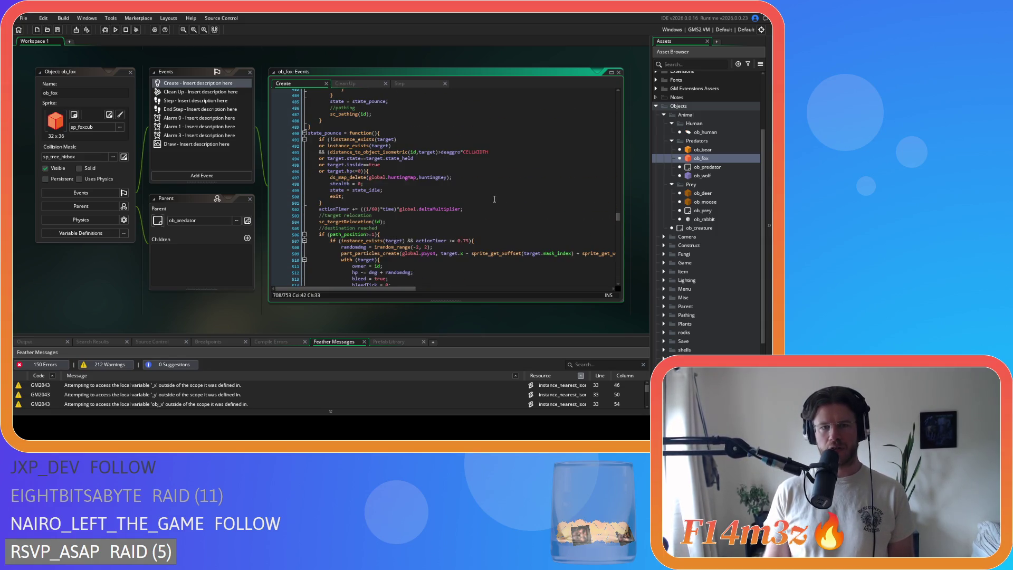
scroll(494, 198, up, 5)
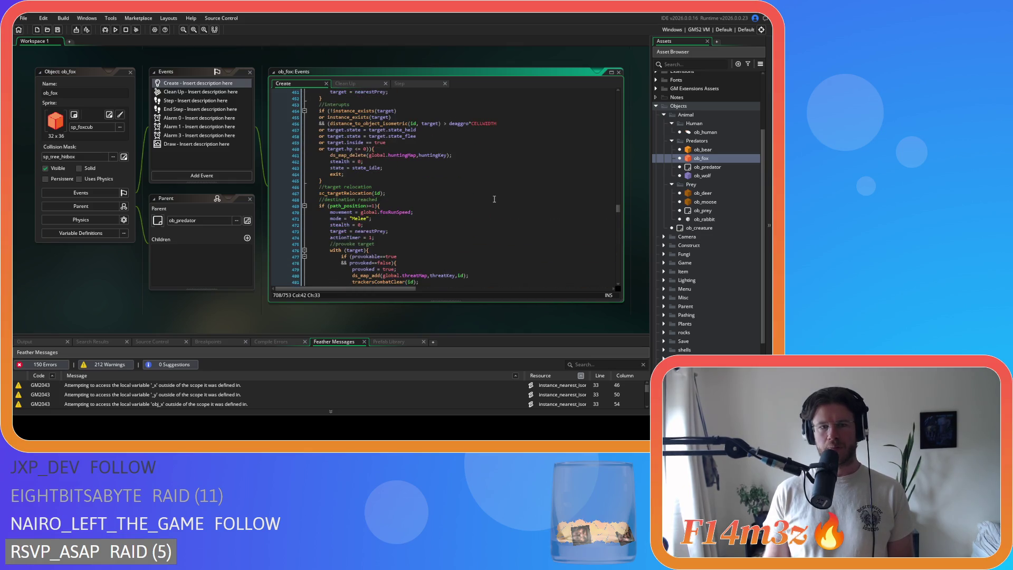
scroll(495, 199, up, 20)
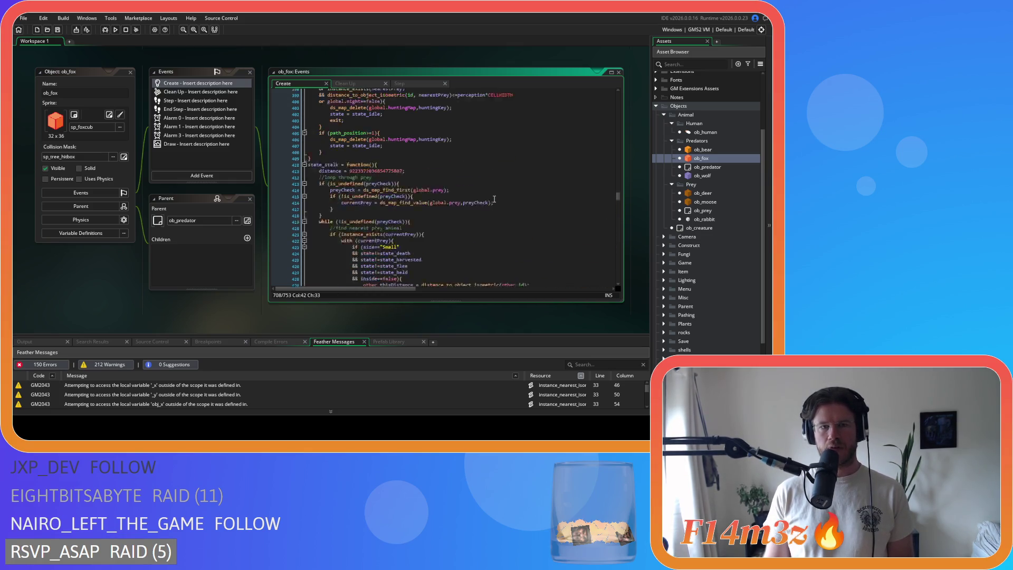
scroll(495, 199, up, 20)
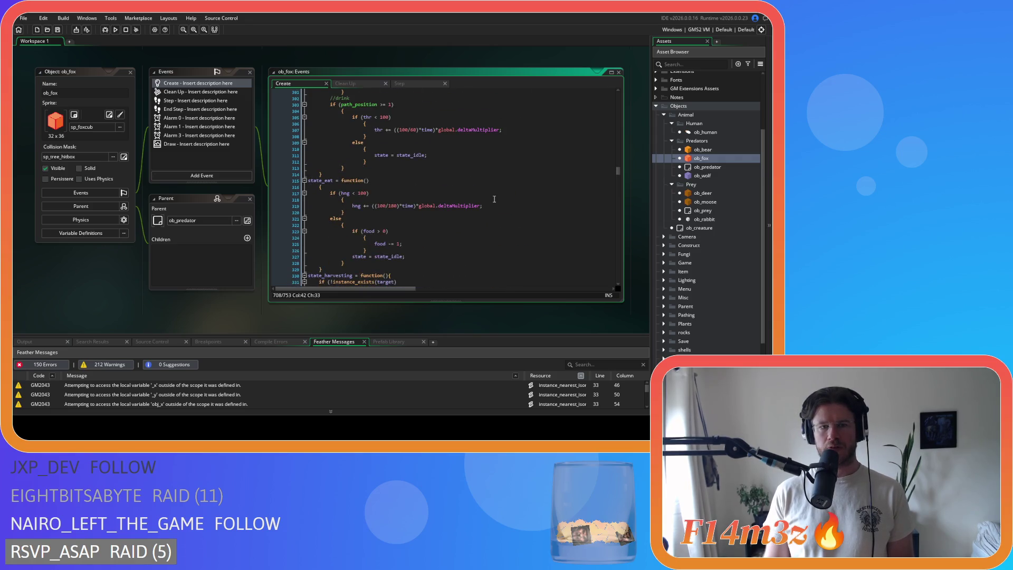
scroll(494, 199, up, 8)
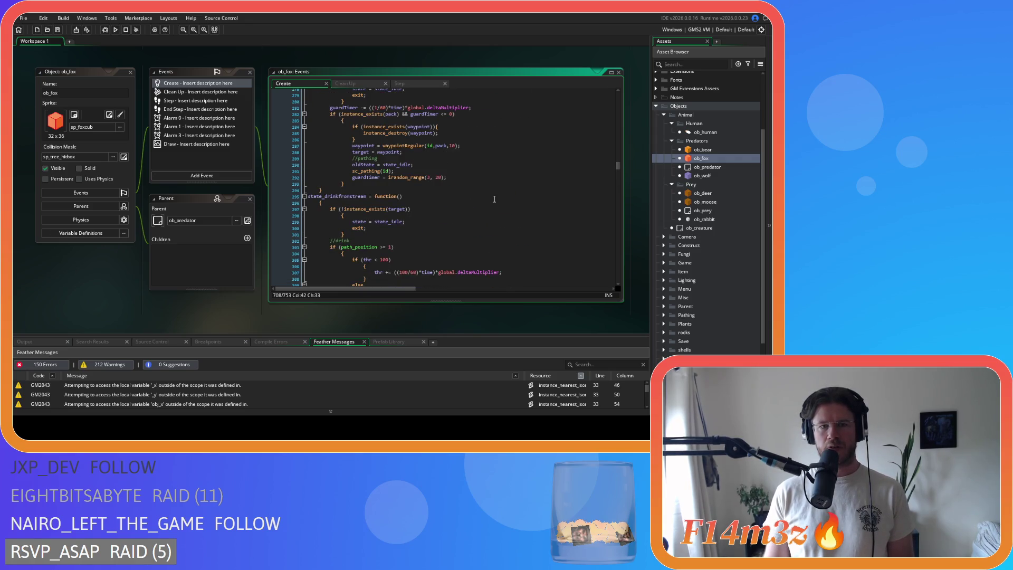
scroll(494, 199, down, 11)
Join state_eat's and the hunger check's braces, pull else up, and unindent the blocks.
click(298, 125)
key(BackSpace)
drag(345, 193, 308, 123)
key(shift+Tab)
click(331, 130)
key(BackSpace)
drag(461, 130, 313, 147)
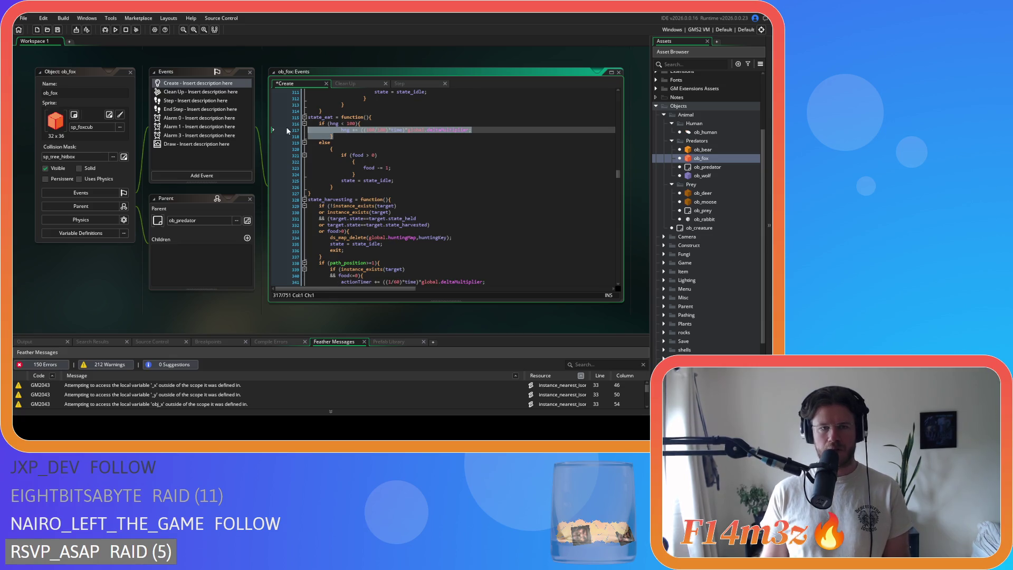
click(319, 143)
key(BackSpace)
key(Down)
key(BackSpace)
drag(323, 174, 278, 143)
key(shift+Tab)
Join the food check's brace onto its line and save the ob_fox Create code.
click(342, 149)
key(BackSpace)
drag(369, 150, 309, 149)
key(ctrl+s)
scroll(343, 159, up, 8)
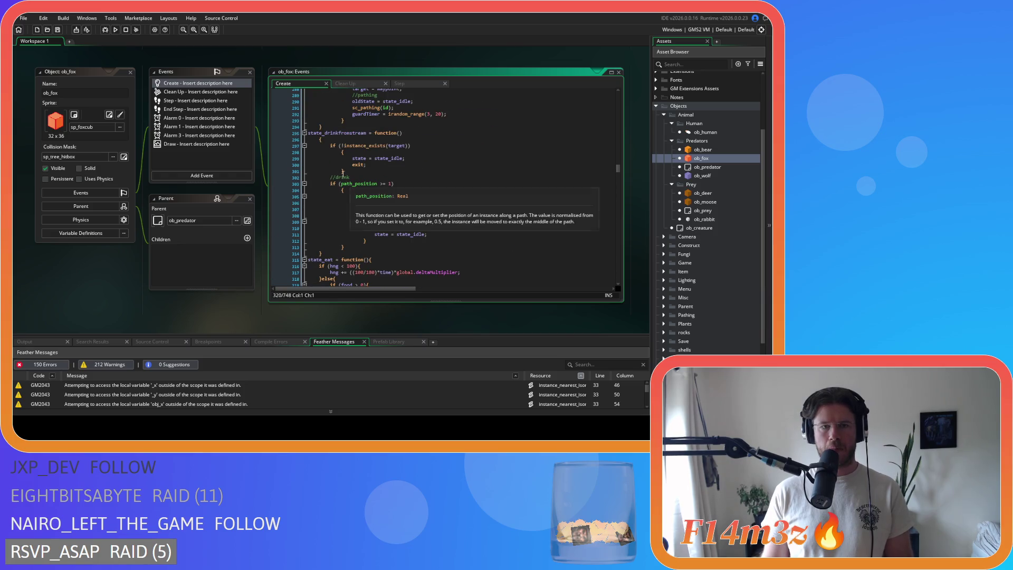
Join the braces on state_drinkfromstream and its instance_exists check, and unindent the body.
click(319, 140)
key(BackSpace)
drag(322, 247, 244, 140)
key(shift+Tab)
click(330, 145)
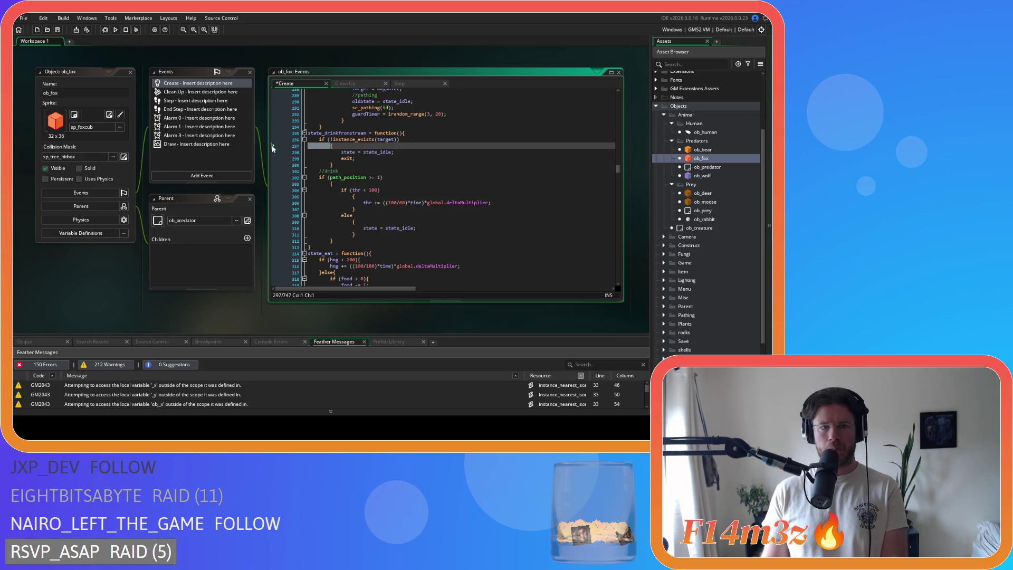
key(BackSpace)
drag(348, 158, 275, 146)
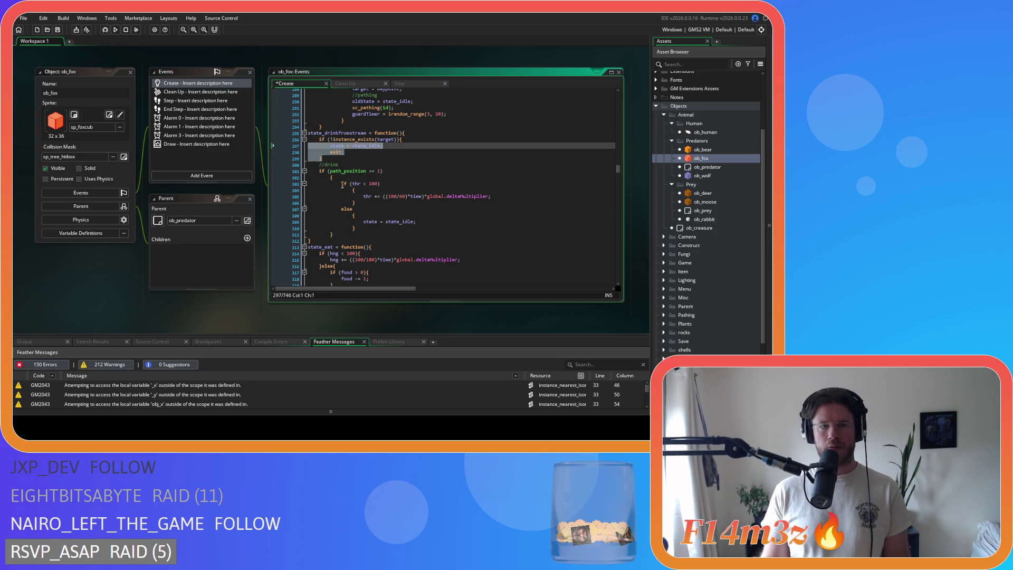
Tidy the path_position and thirst checks: braces joined, else after the brace, blocks unindented.
drag(327, 177, 278, 173)
key(BackSpace)
key(BackSpace)
drag(338, 232, 247, 175)
key(shift+Tab)
click(343, 183)
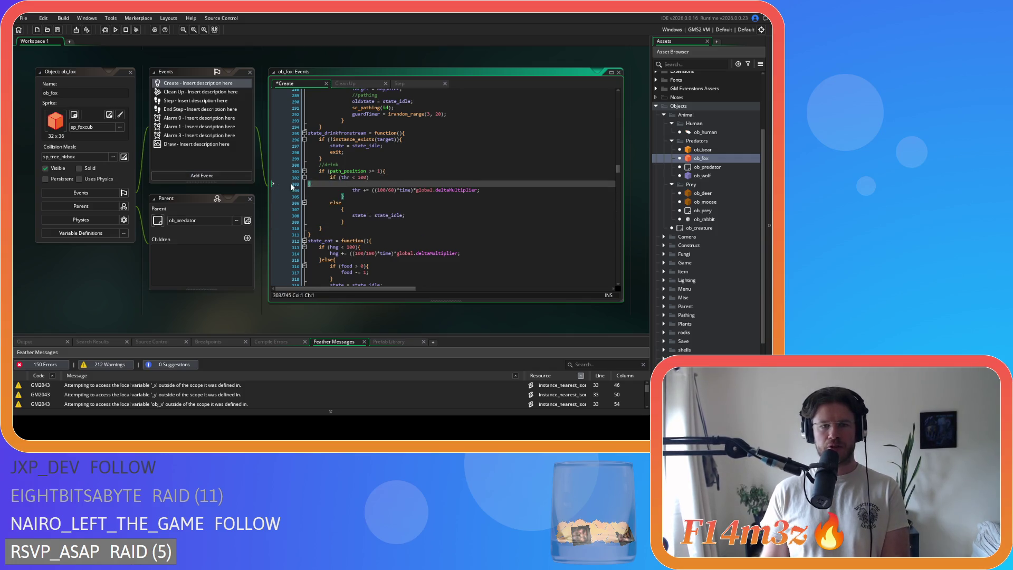
key(BackSpace)
key(BackSpace)
mouse_move(350, 190)
mouse_down()
mouse_move(279, 182)
mouse_move(316, 196)
mouse_move(293, 197)
mouse_move(337, 196)
mouse_move(274, 196)
mouse_up()
key(shift+Tab)
key(BackSpace)
key(BackSpace)
key(BackSpace)
key(BackSpace)
key(shift+Tab)
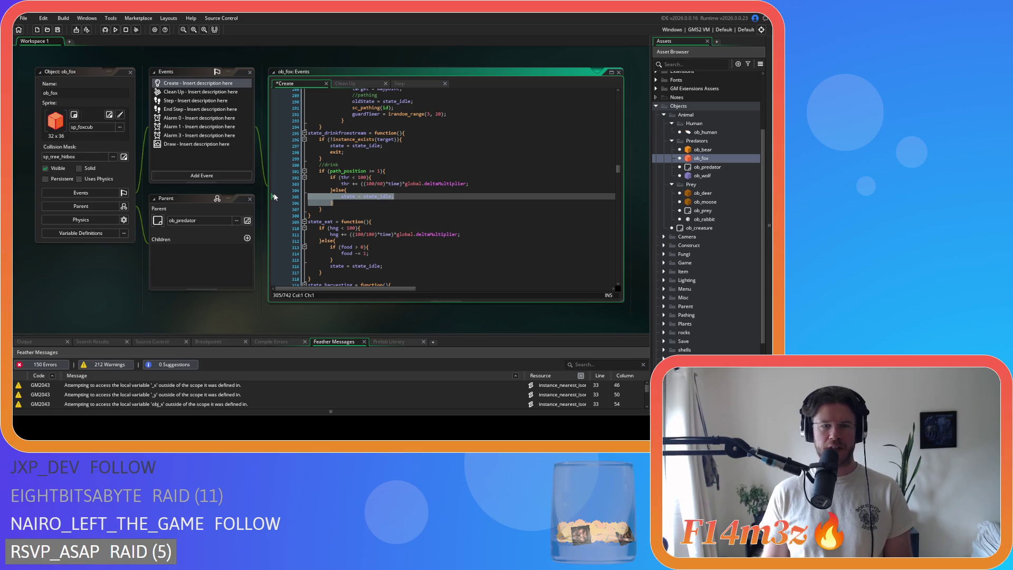
Join state_guard's brace onto its function line and unindent its body one level.
scroll(396, 208, up, 10)
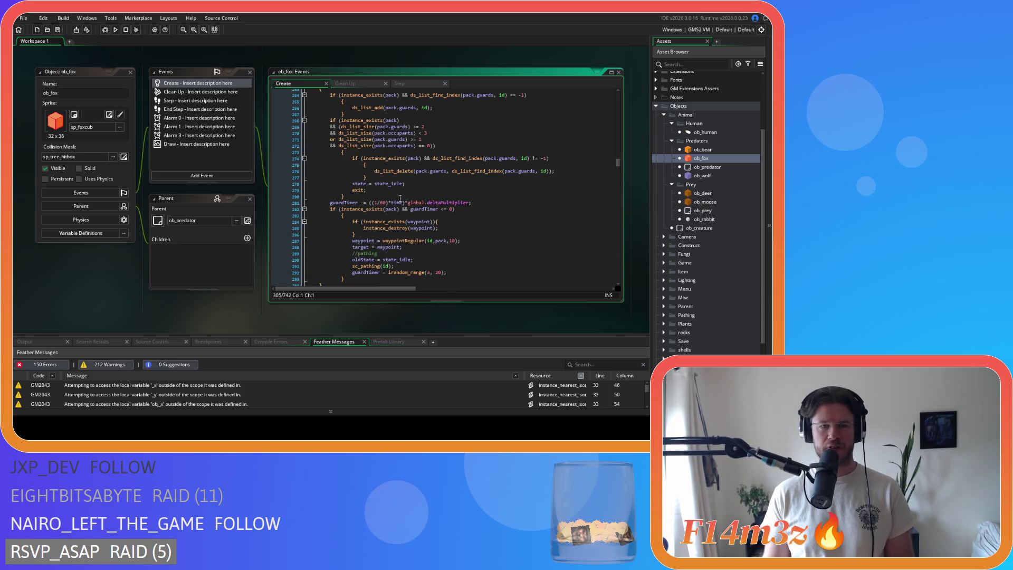
drag(321, 168, 305, 167)
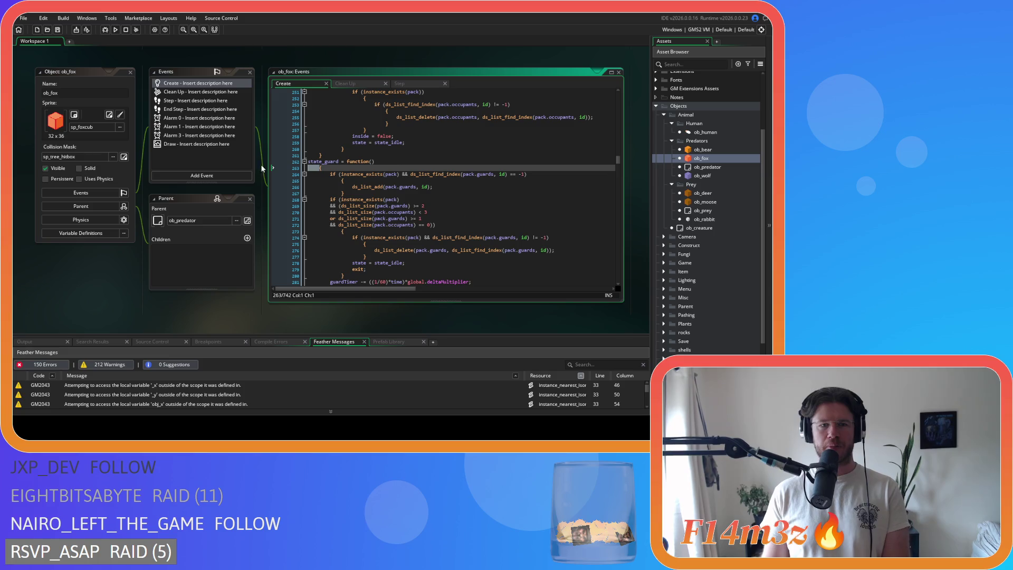
key(BackSpace)
key(BackSpace)
scroll(320, 189, down, 2)
mouse_move(459, 282)
mouse_down()
mouse_move(316, 222)
mouse_move(290, 193)
mouse_up()
drag(290, 151, 283, 141)
key(shift+Tab)
Join the guards and occupants check braces onto their lines and unindent both bodies.
click(287, 140)
key(BackSpace)
key(BackSpace)
key(shift+Tab)
click(326, 188)
key(BackSpace)
key(BackSpace)
drag(335, 224, 256, 187)
key(shift+Tab)
scroll(327, 211, down, 2)
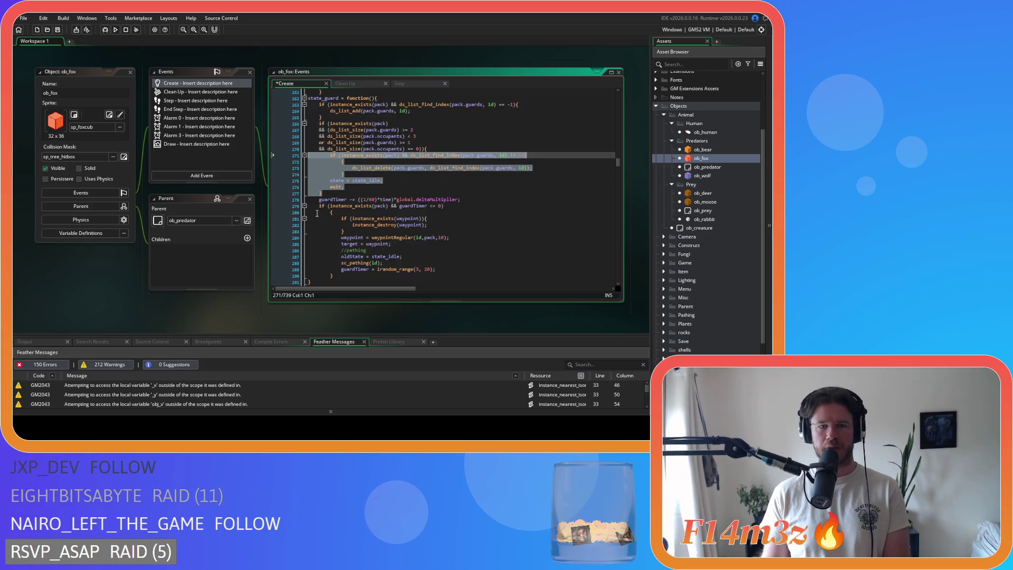